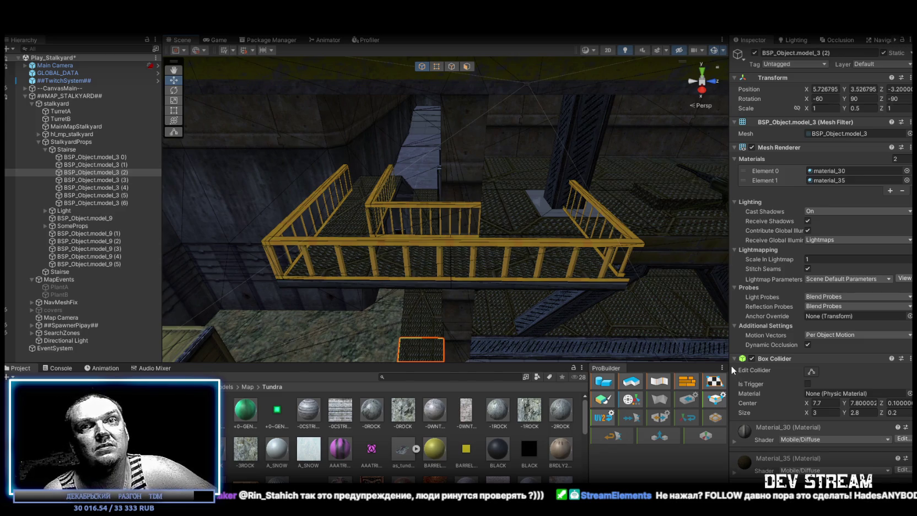
- Select the Stairse object in the Stalkyard scene, then switch to Blockbench
mouse_move(496, 309)
left_mouse_down()
mouse_move(468, 303)
mouse_move(538, 307)
mouse_move(516, 257)
mouse_move(473, 250)
mouse_move(457, 232)
mouse_move(256, 250)
mouse_move(331, 248)
left_mouse_up()
left_click(457, 233)
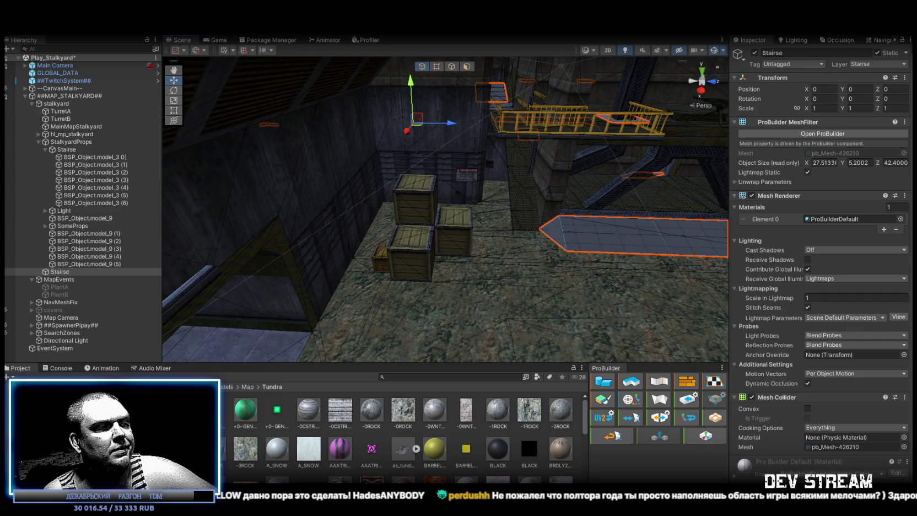
key("alt+Tab")
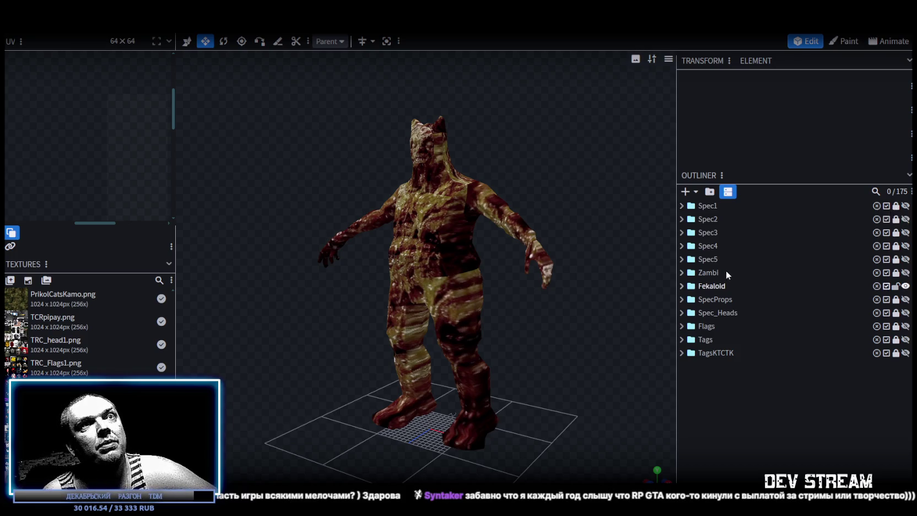
- Unlock the zombie soldier and Spec1–Spec5 groups, and exclude Spec1–Spec5 from export
left_click(895, 272)
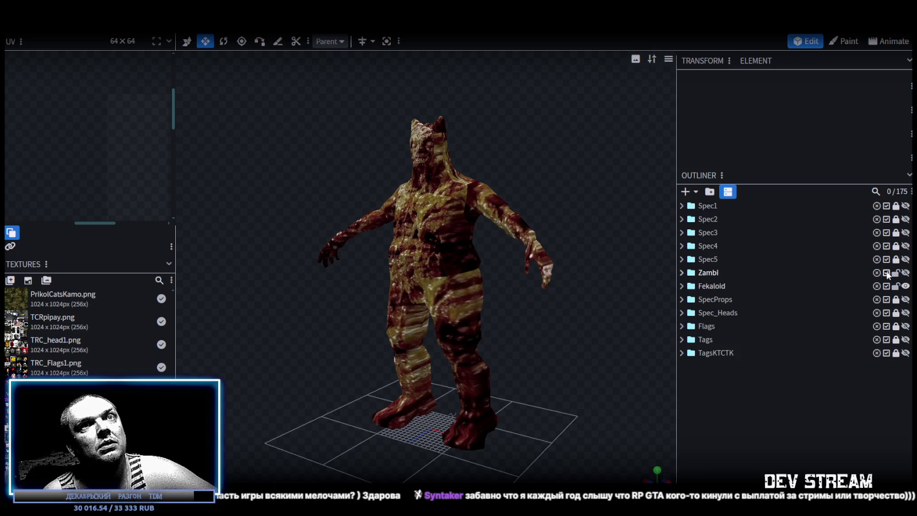
left_click(708, 272)
left_click(713, 287)
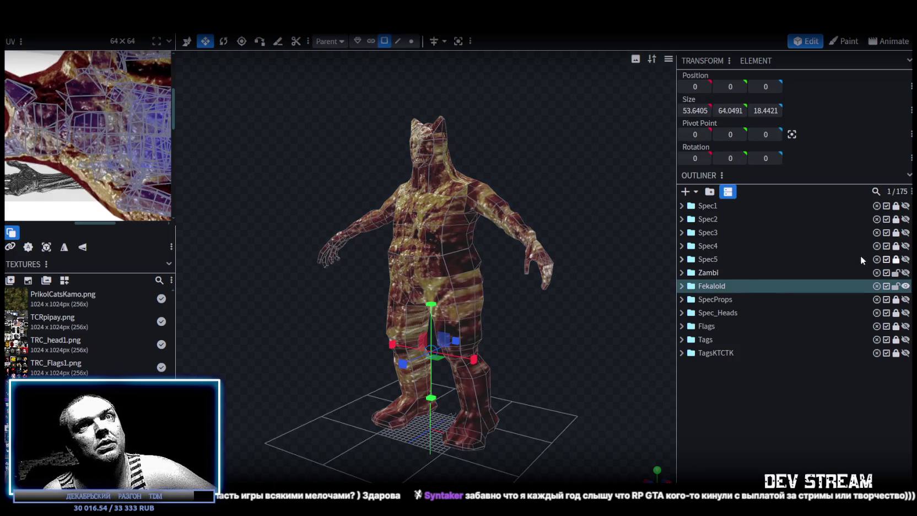
mouse_move(896, 208)
left_mouse_down()
mouse_move(897, 358)
mouse_move(886, 350)
mouse_move(887, 287)
mouse_move(896, 354)
left_mouse_up()
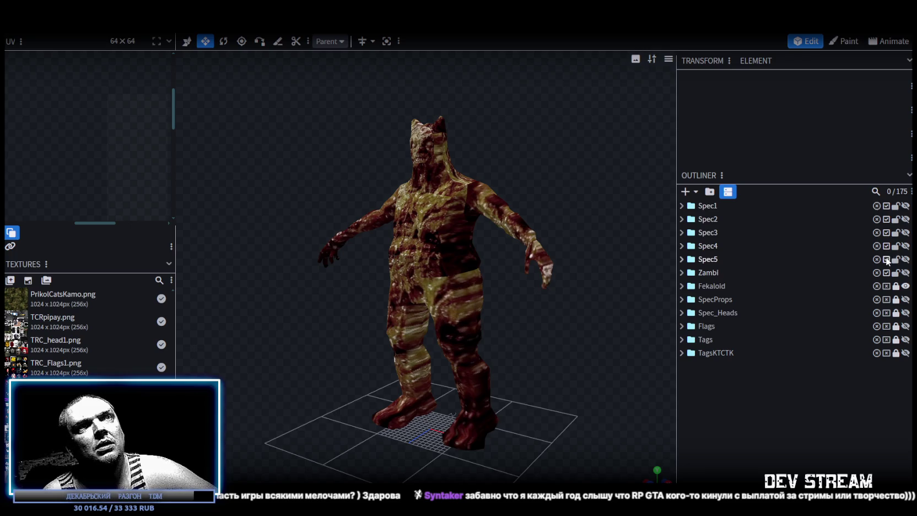
left_click_drag(886, 256, 888, 207)
- Lock the Spec1 through Spec5 groups again
left_click(899, 207)
left_click(897, 219)
left_click(896, 232)
left_click(896, 247)
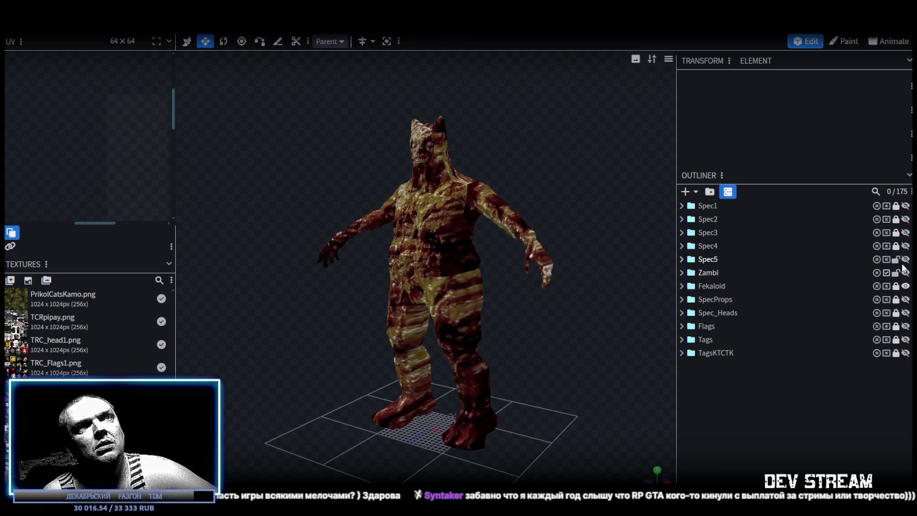
left_click(895, 260)
- Hide the Fekaloid creature and show the Zambi zombie soldier model
left_click(905, 286)
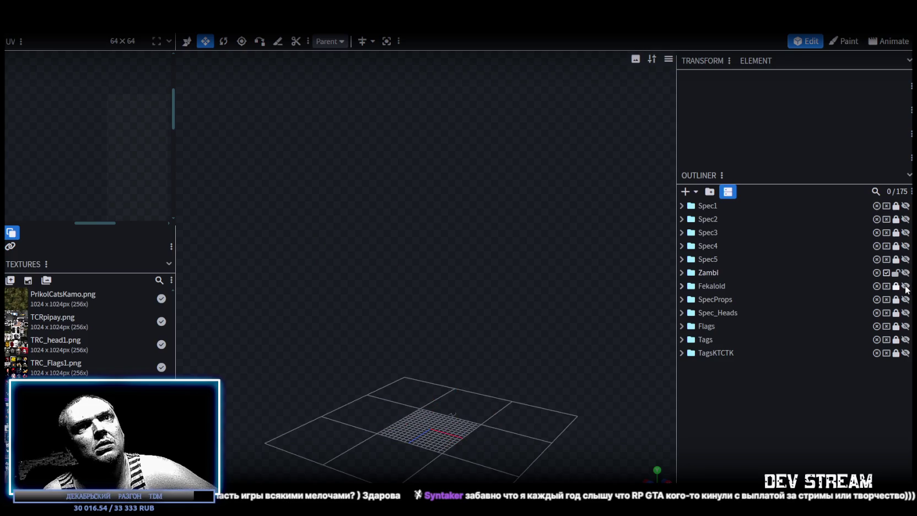
left_click(906, 272)
mouse_move(469, 137)
left_mouse_down()
mouse_move(520, 143)
mouse_move(193, 153)
mouse_move(507, 184)
mouse_move(621, 181)
mouse_move(475, 150)
mouse_move(541, 147)
mouse_move(485, 148)
mouse_move(509, 172)
left_mouse_up()
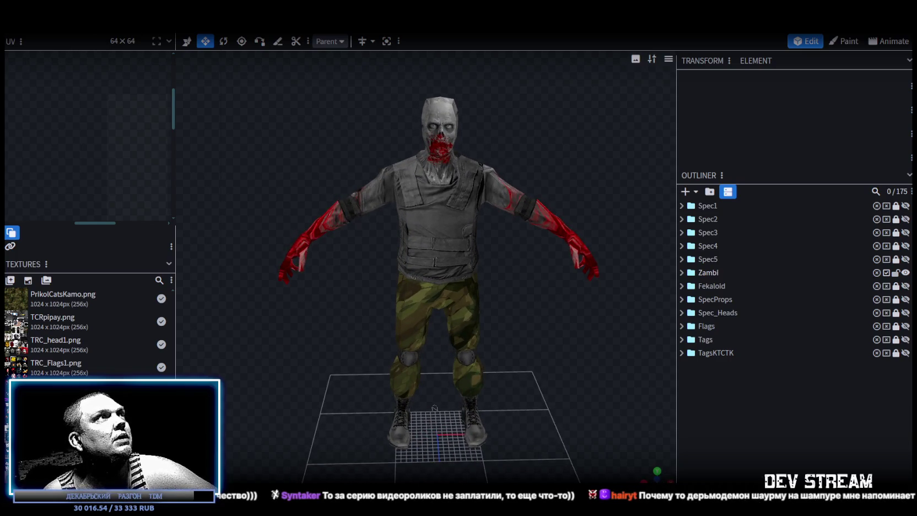
- Export the zombie soldier as an FBX model at scale 16 and save the file
left_click(83, 25)
mouse_move(141, 218)
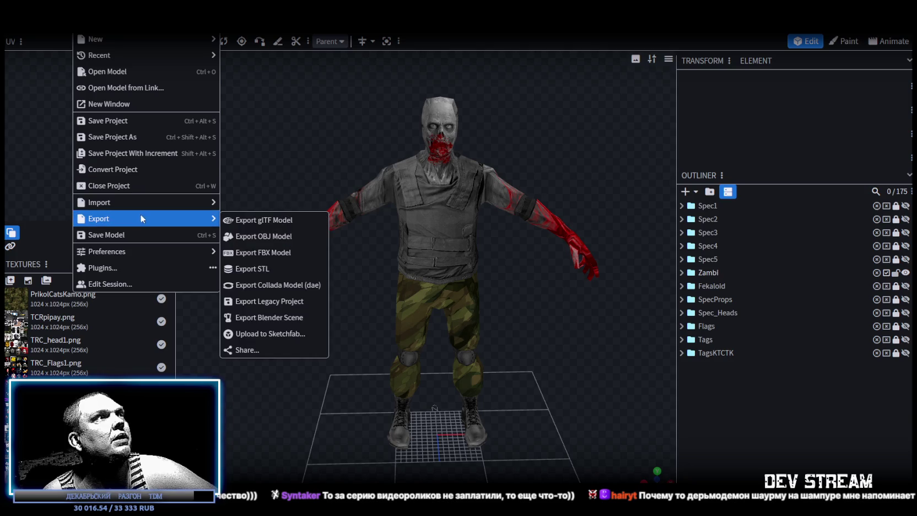
left_click(309, 253)
left_click(491, 155)
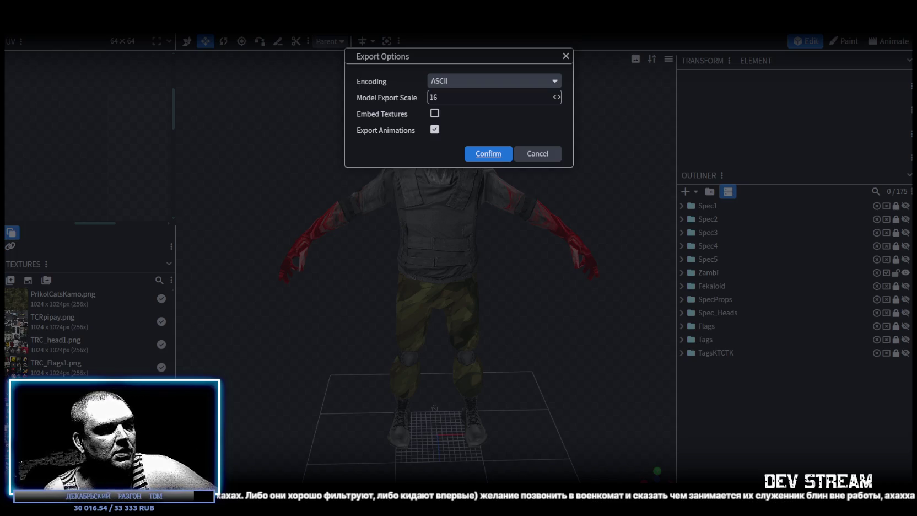
key("Return")
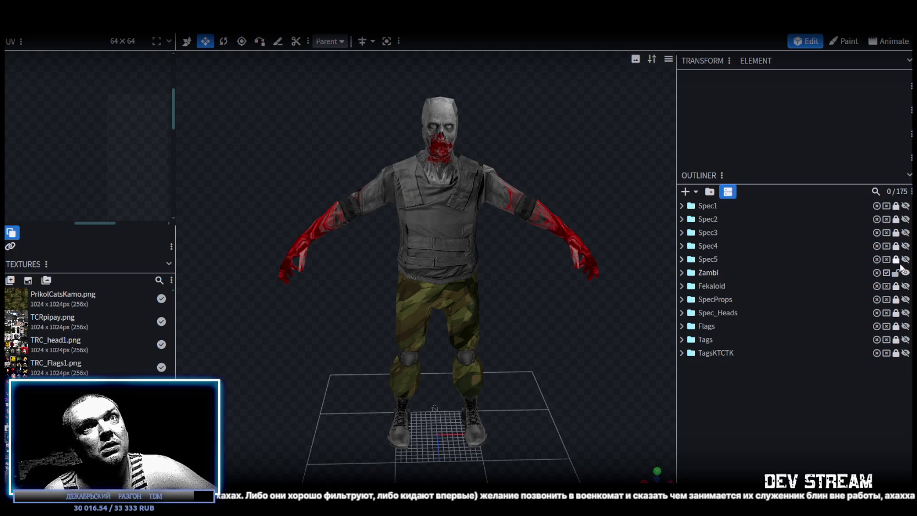
- Lock and hide the Zambi group, show Fekaloid, and save the Blockbench project
left_click(895, 273)
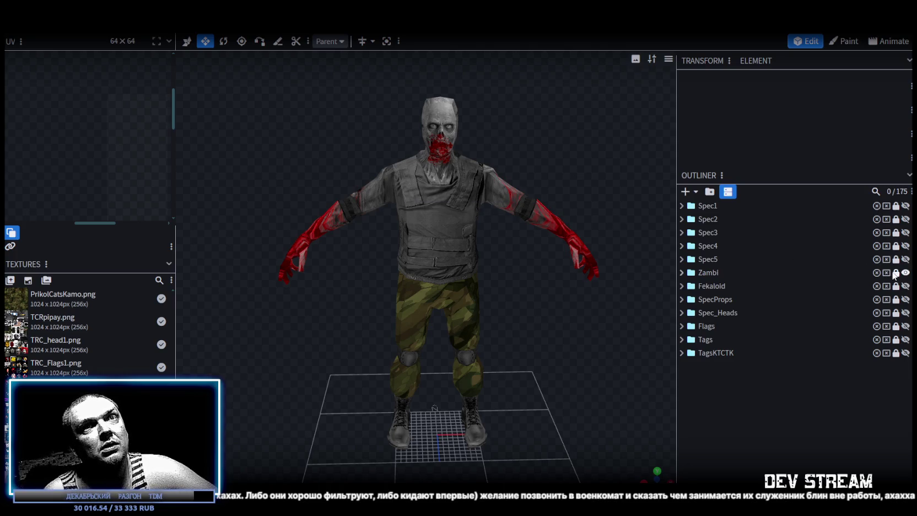
left_click(905, 272)
left_click(906, 286)
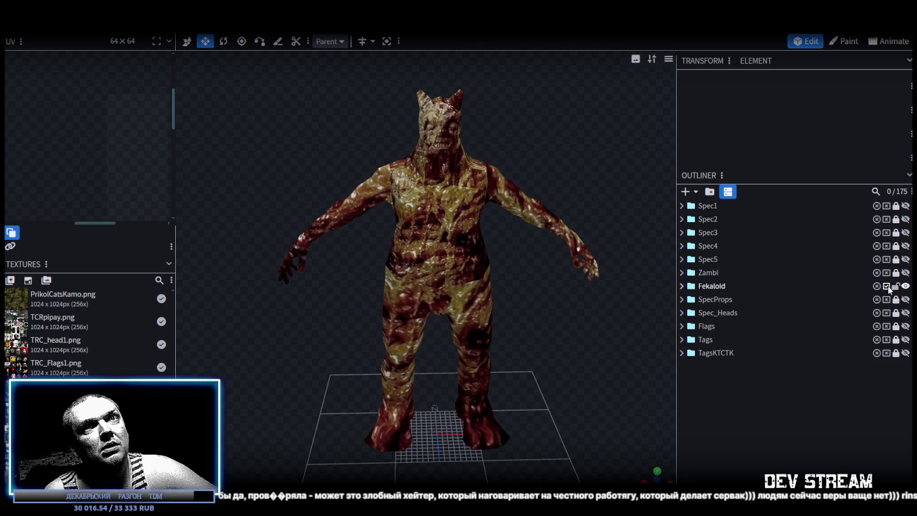
key("ctrl+s")
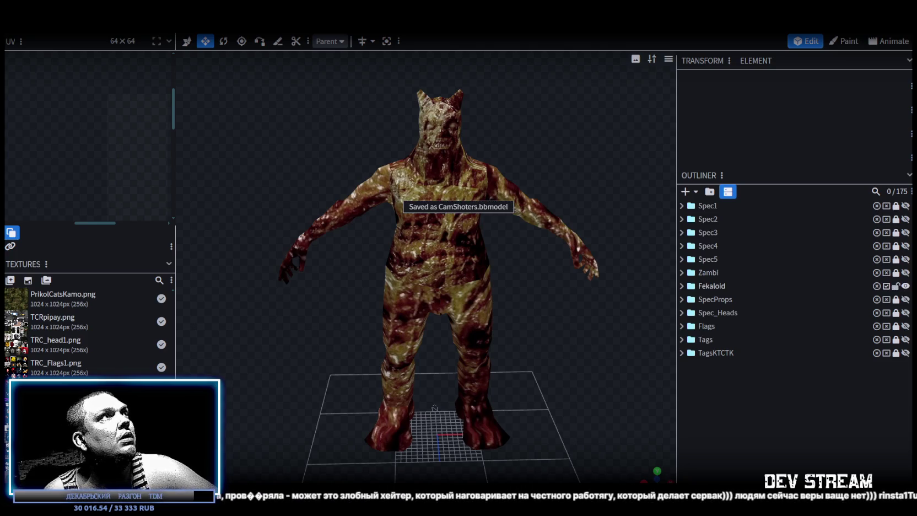
- Export the Fekaloid creature as CamShotersFekaloid.fbx, then return to Unity
left_click(83, 24)
mouse_move(99, 55)
mouse_move(122, 219)
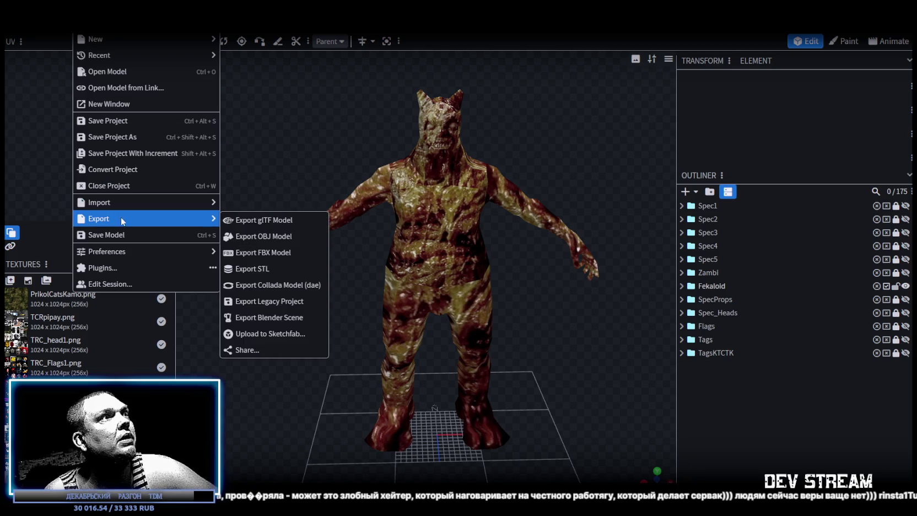
left_click(268, 252)
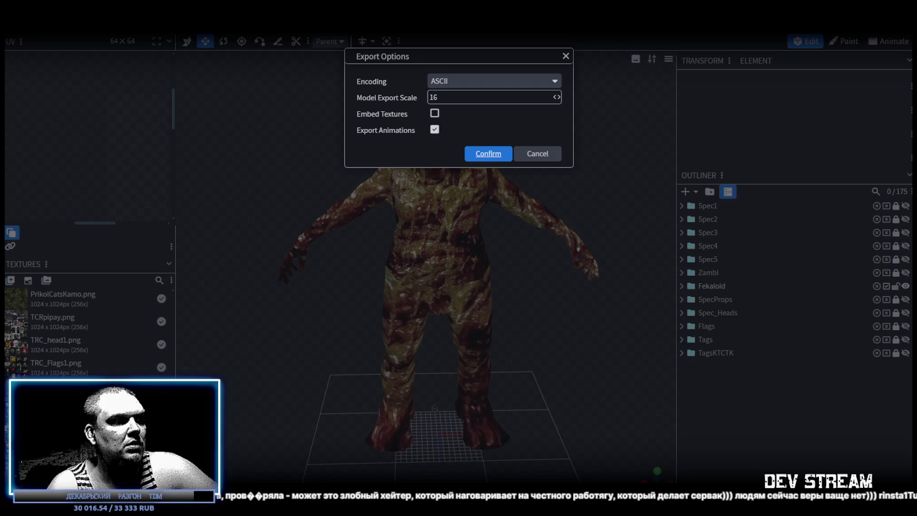
key("Return")
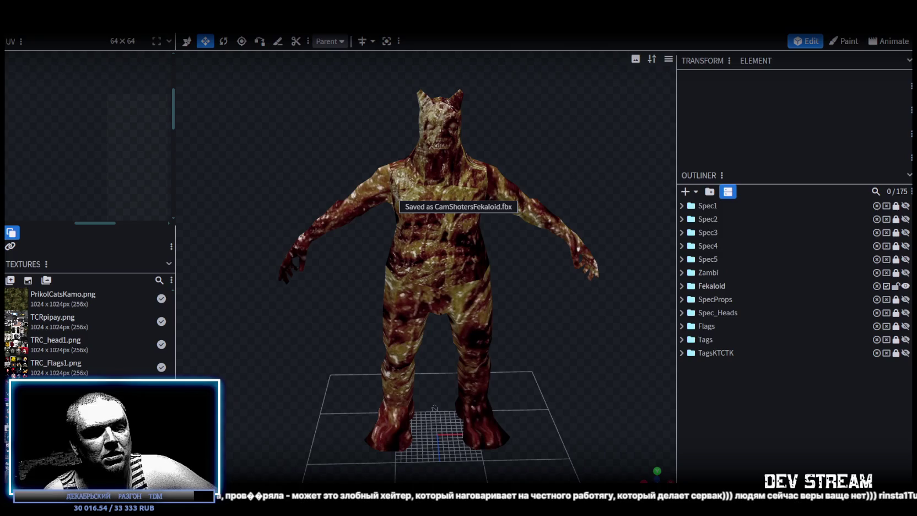
key("alt+Tab")
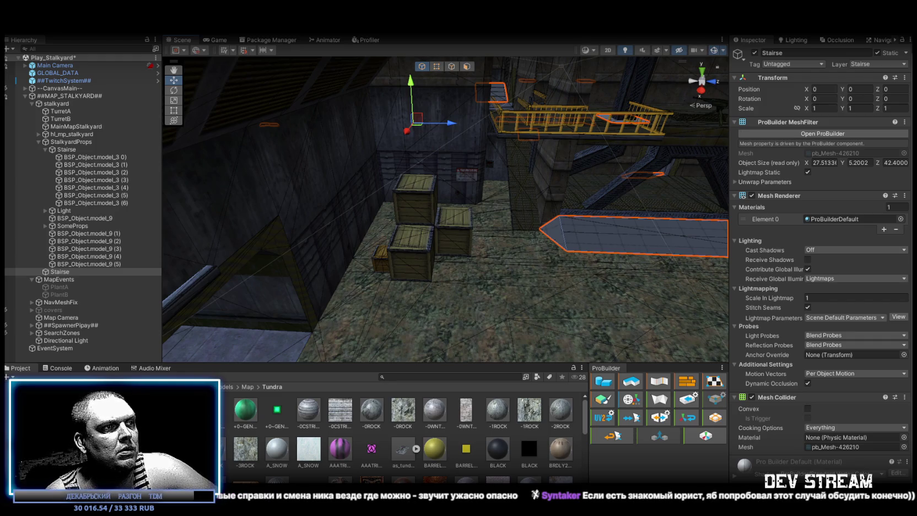
key("alt+Tab")
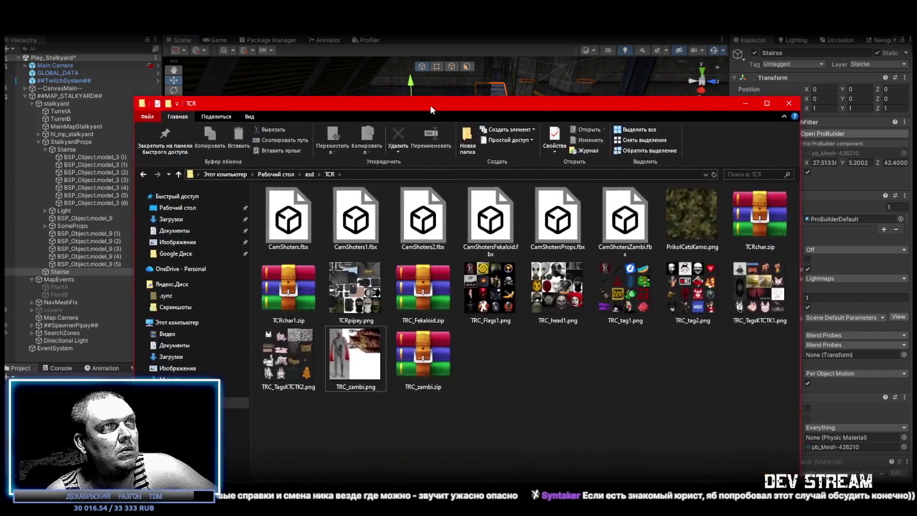
key("alt+Tab")
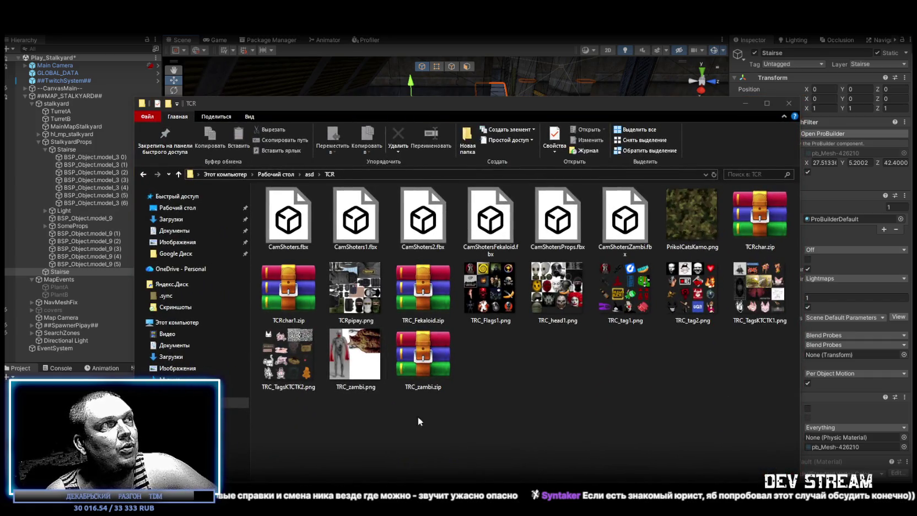
left_click(442, 359)
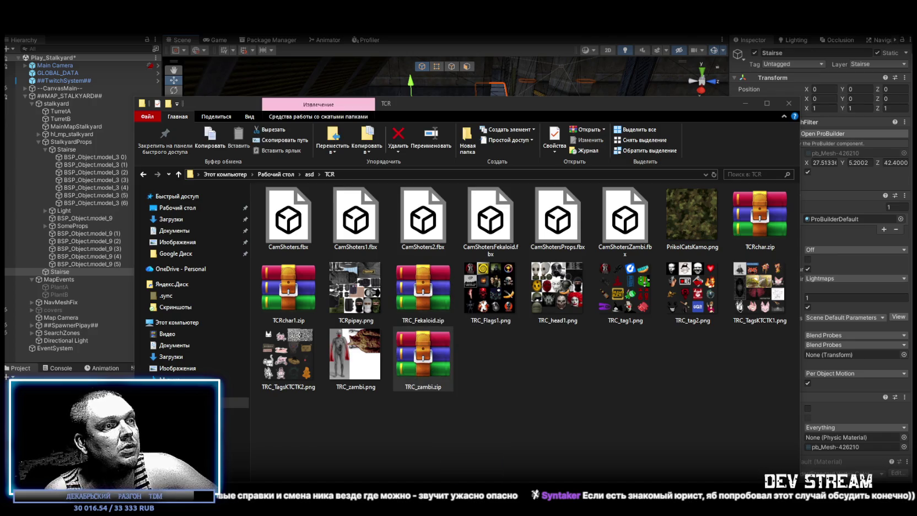
left_click(745, 103)
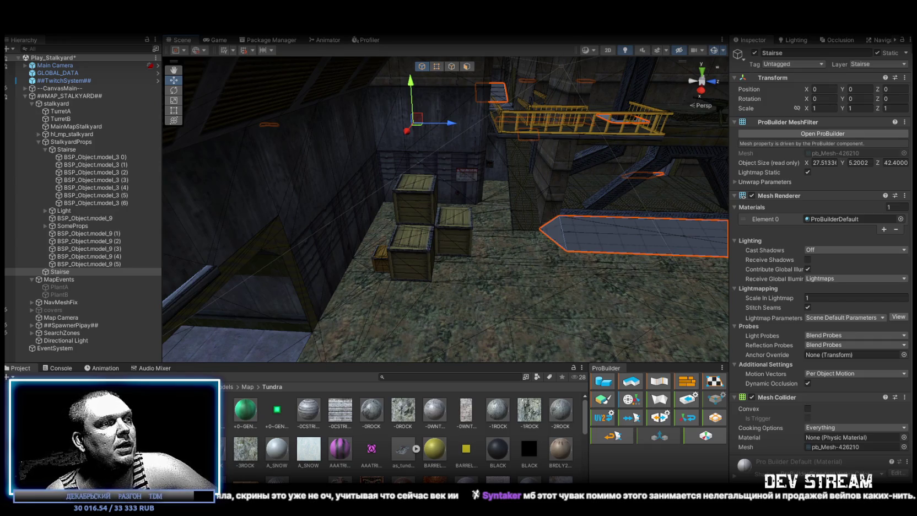
- Advance Mixamo's Auto-Rigger to marker placement and place the chin and wrist markers
key("alt+Tab")
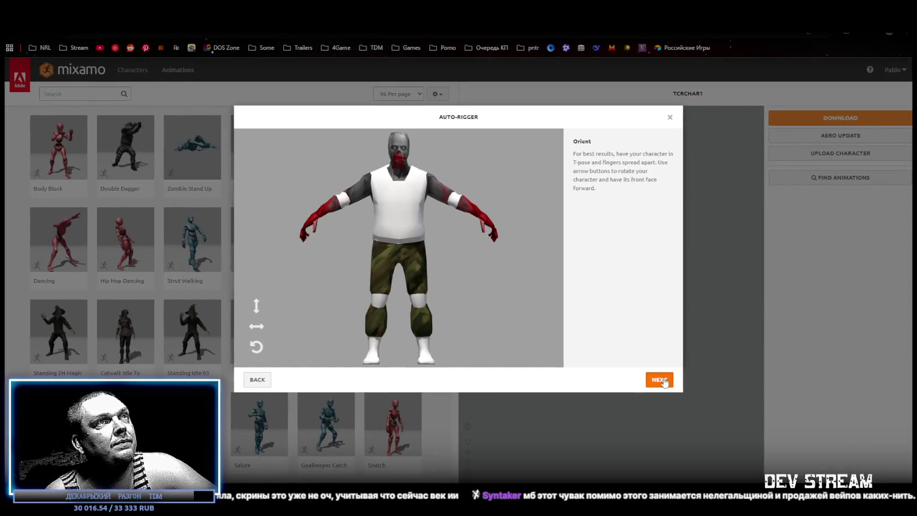
left_click(659, 379)
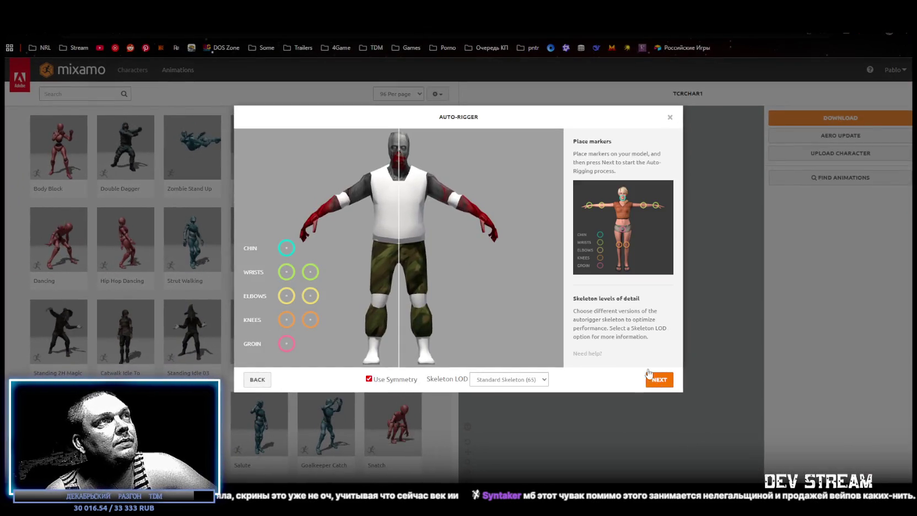
mouse_move(286, 248)
left_mouse_down()
mouse_move(394, 156)
mouse_move(400, 162)
left_mouse_up()
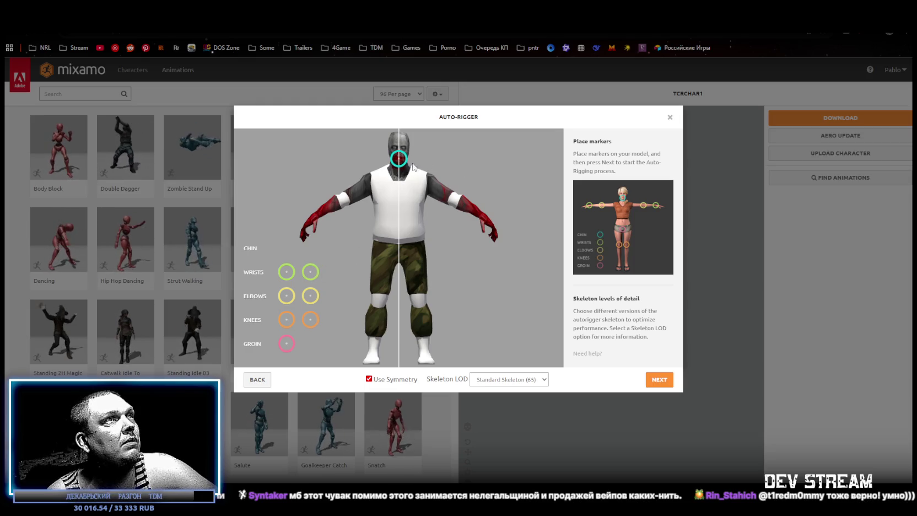
left_click_drag(311, 273, 345, 204)
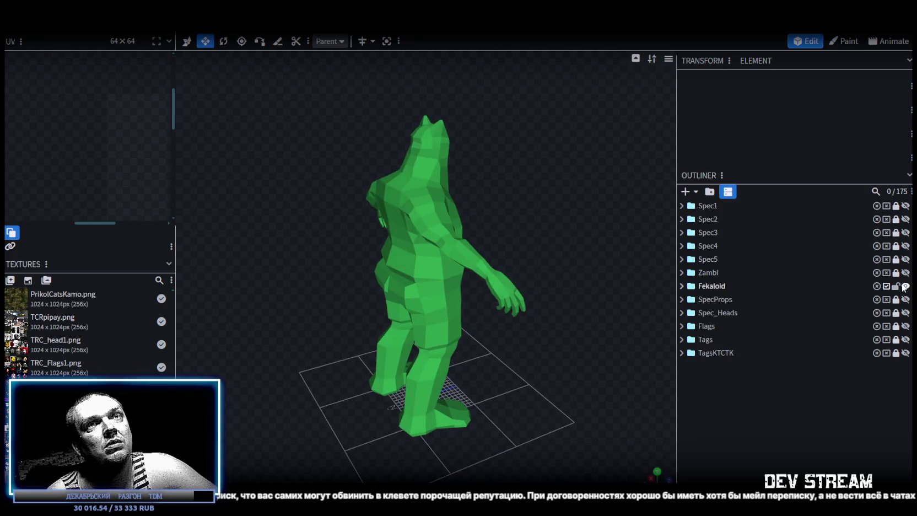
- Hide Fekaloid, show the Zambi zombie soldier, then return to Mixamo's auto-rigger
left_click(907, 288)
left_click(905, 272)
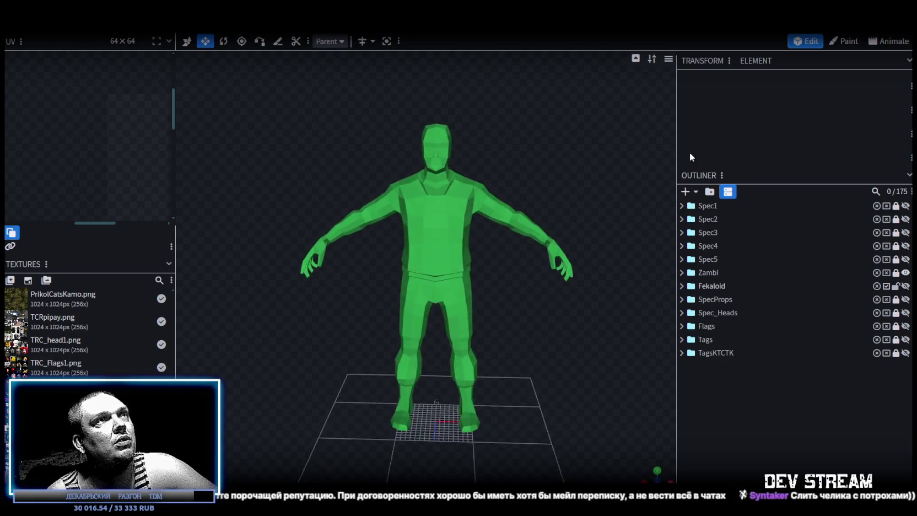
mouse_move(650, 194)
left_mouse_down()
mouse_move(536, 207)
mouse_move(667, 189)
mouse_move(688, 174)
left_mouse_up()
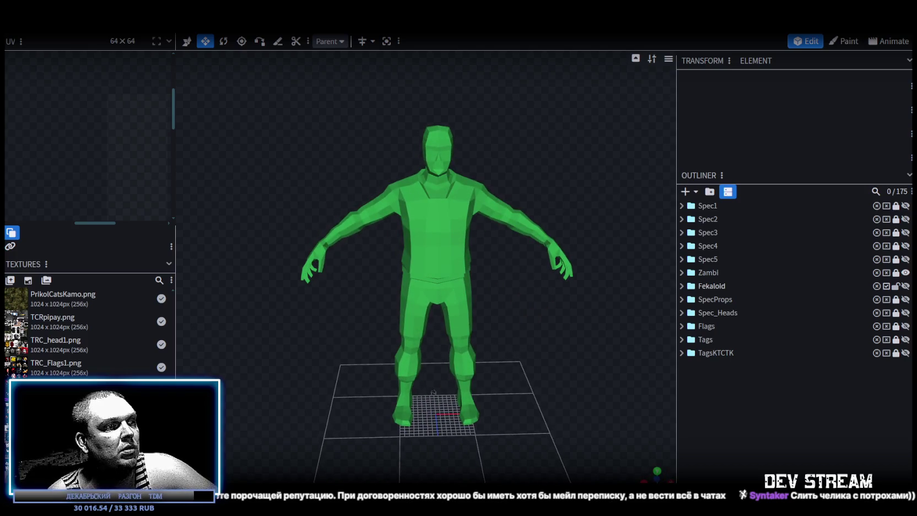
key("alt+Tab")
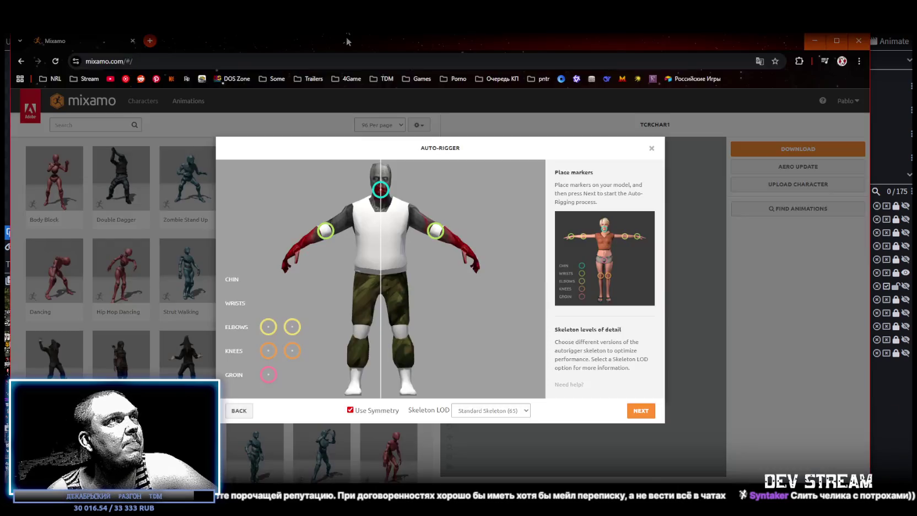
- Adjust the wrist markers, place the elbow, knee and groin markers, then run and confirm auto-rigging
left_click_drag(344, 200, 318, 218)
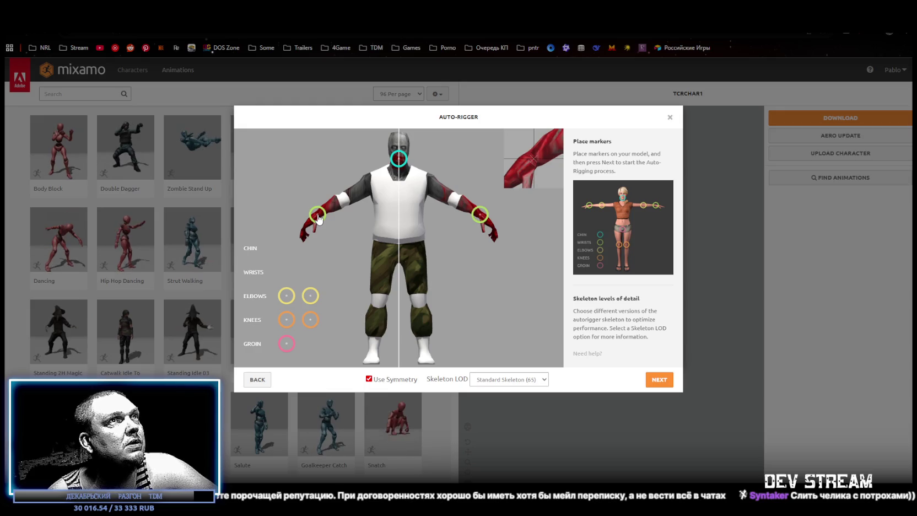
left_click_drag(310, 296, 343, 200)
left_click_drag(310, 324, 379, 305)
left_click_drag(287, 343, 401, 261)
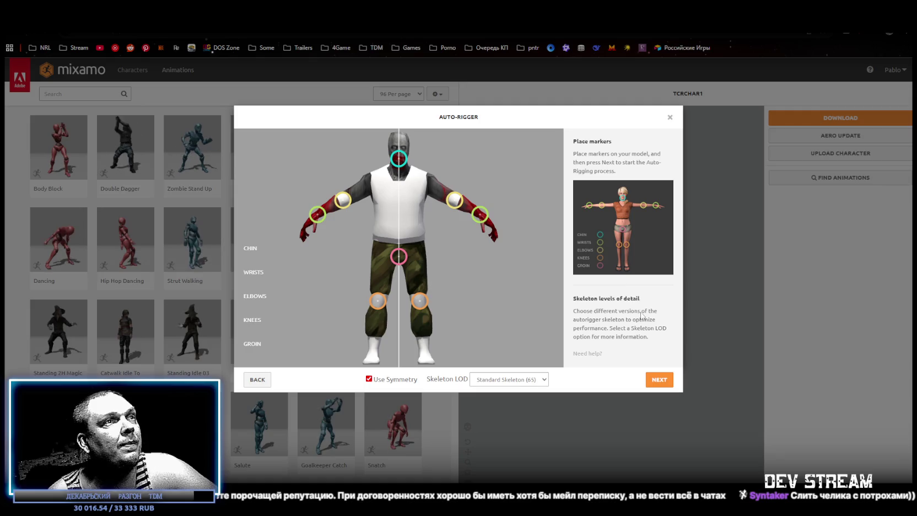
left_click(660, 378)
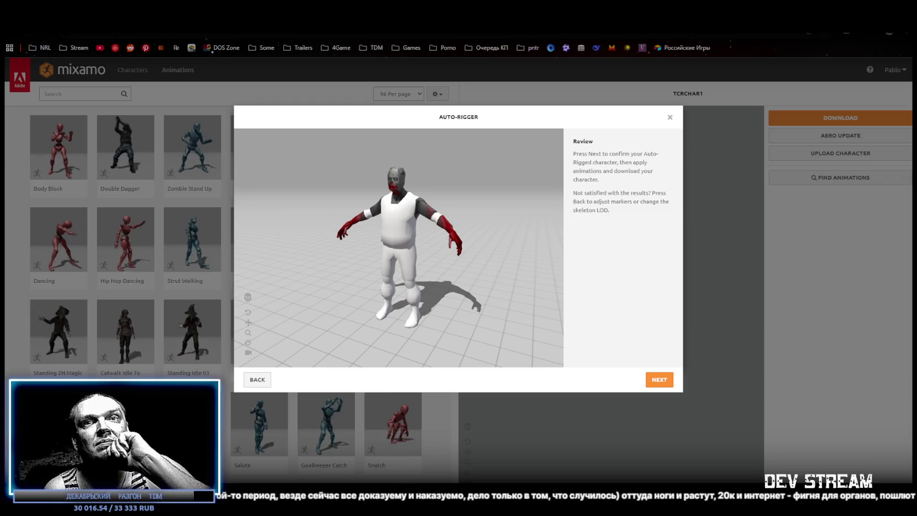
left_click(660, 380)
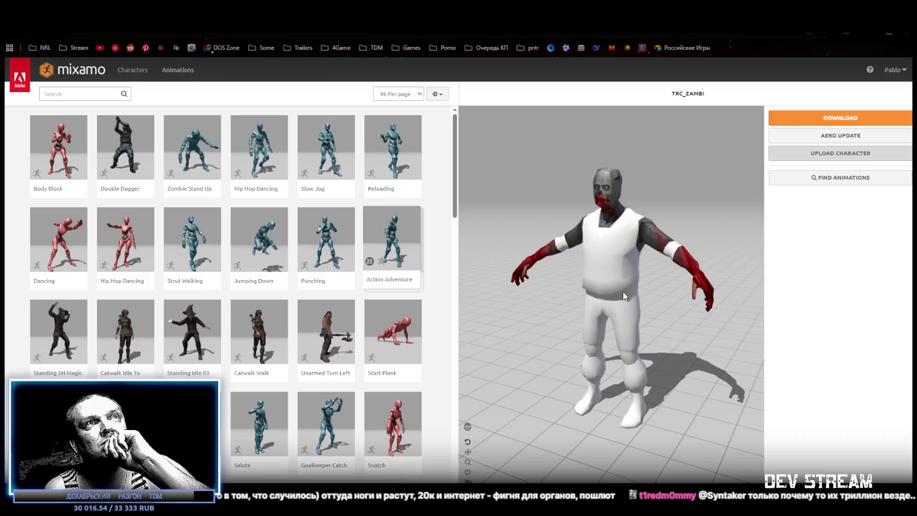
- Orbit around the rigged zombie and preview the Goalkeeper Catch animation
scroll(619, 303, "up", 2)
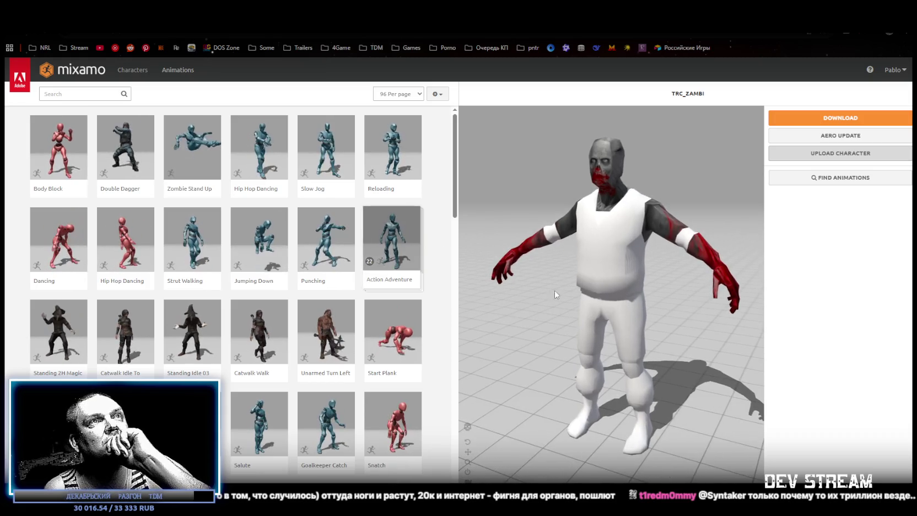
mouse_move(547, 331)
left_mouse_down()
mouse_move(641, 320)
mouse_move(607, 322)
mouse_move(433, 379)
left_mouse_up()
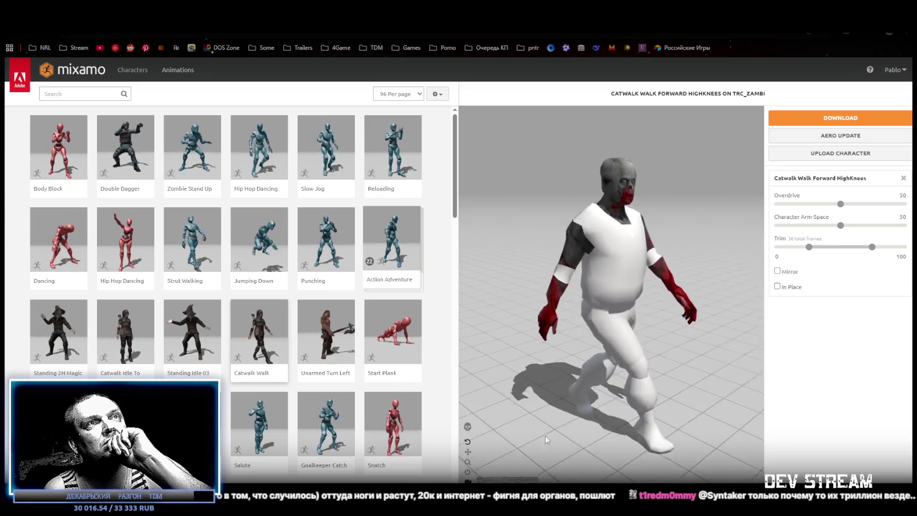
left_click_drag(661, 404, 492, 374)
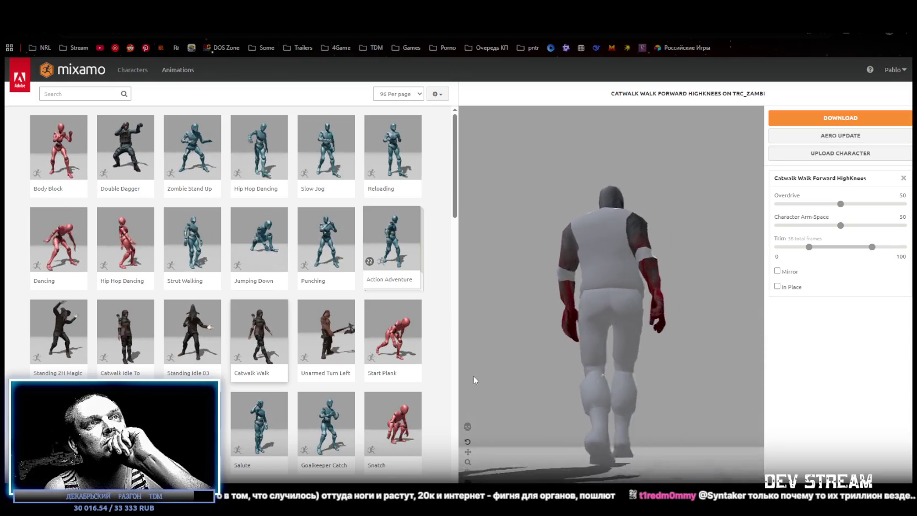
left_click_drag(485, 397, 647, 418)
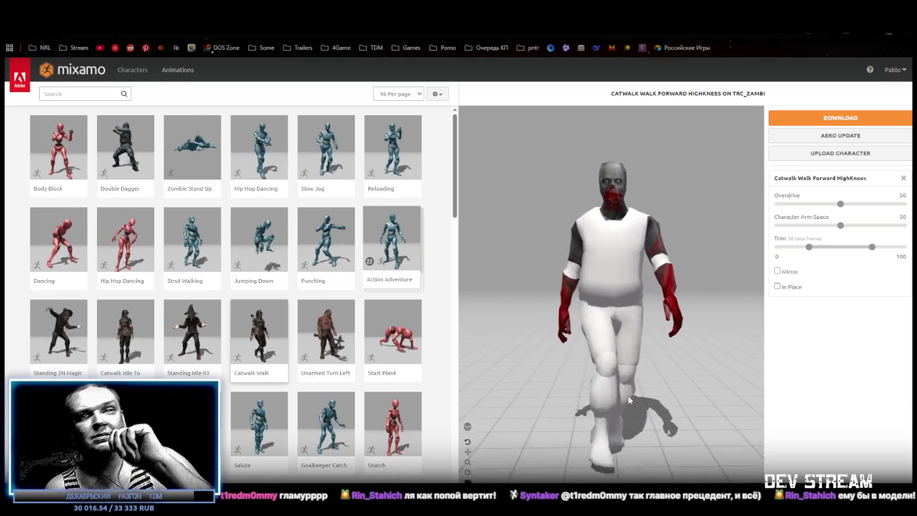
left_click(338, 427)
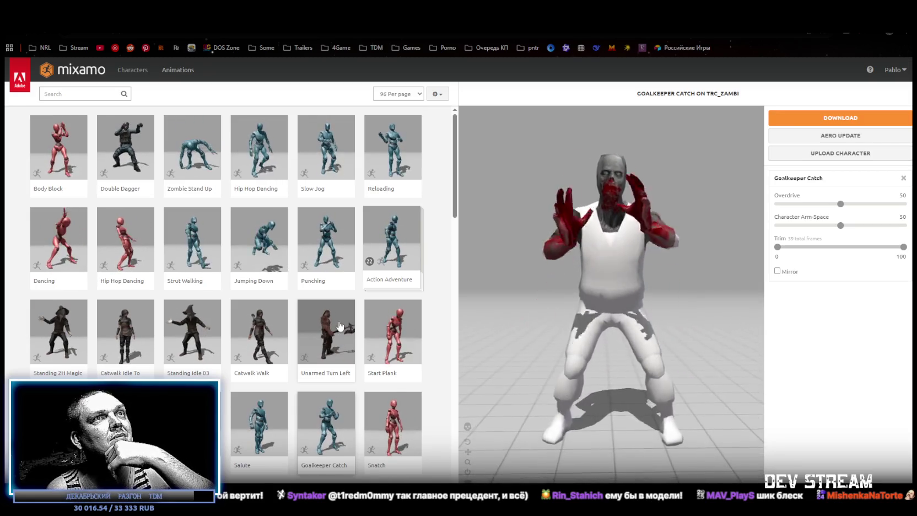
- Preview the Excited animation, then the Standing Up animation on the zombie
scroll(341, 327, "down", 3)
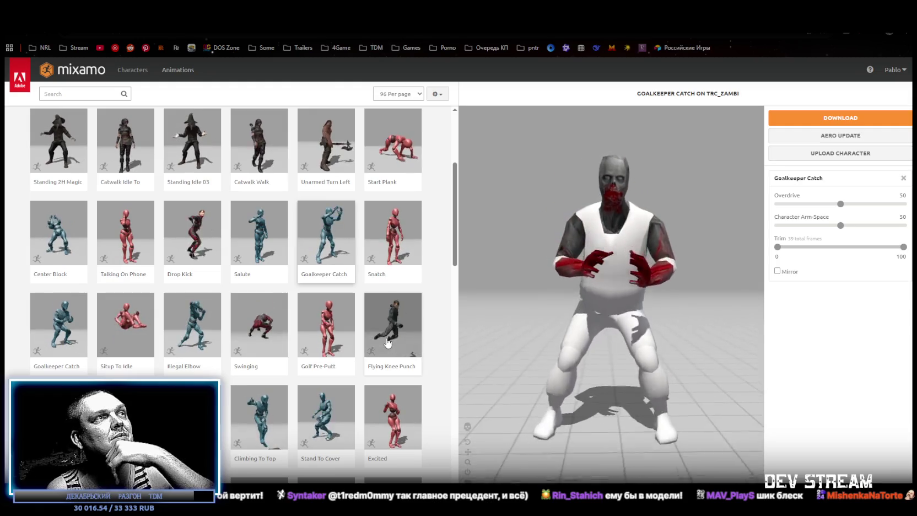
scroll(365, 338, "down", 2)
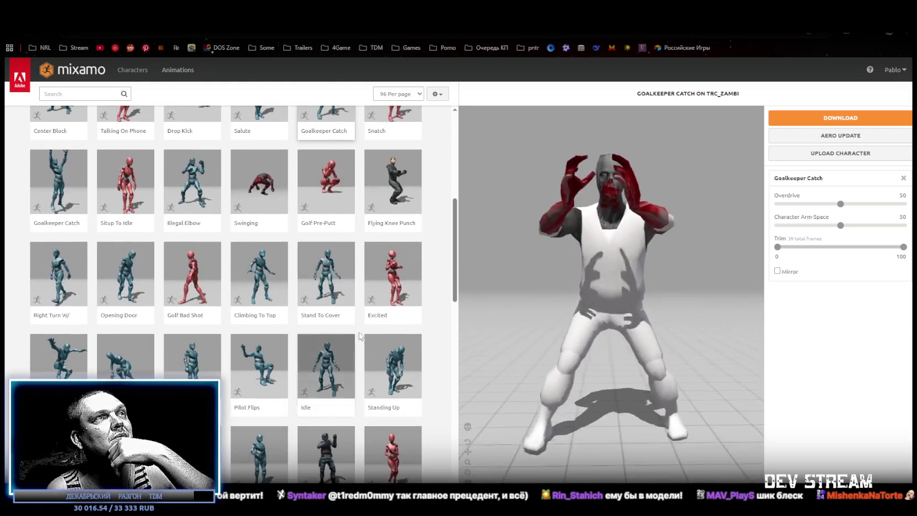
left_click(390, 284)
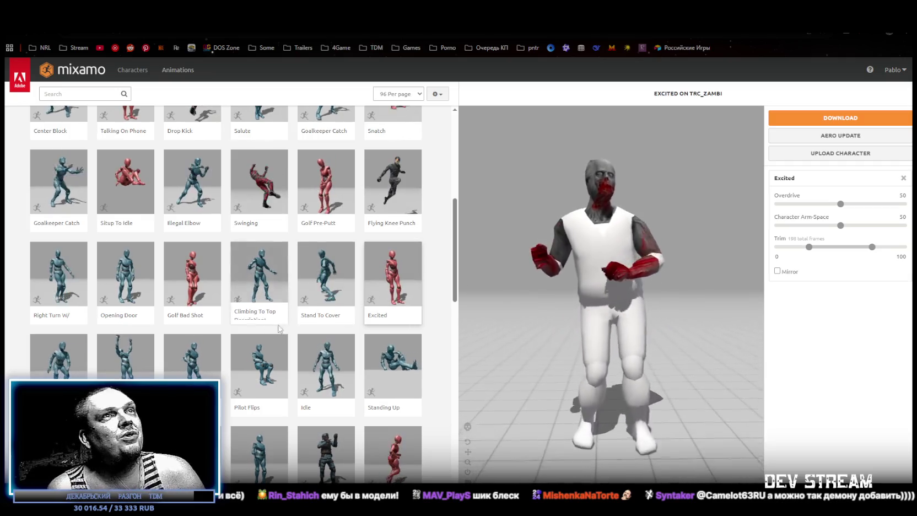
scroll(272, 340, "down", 2)
left_click(391, 276)
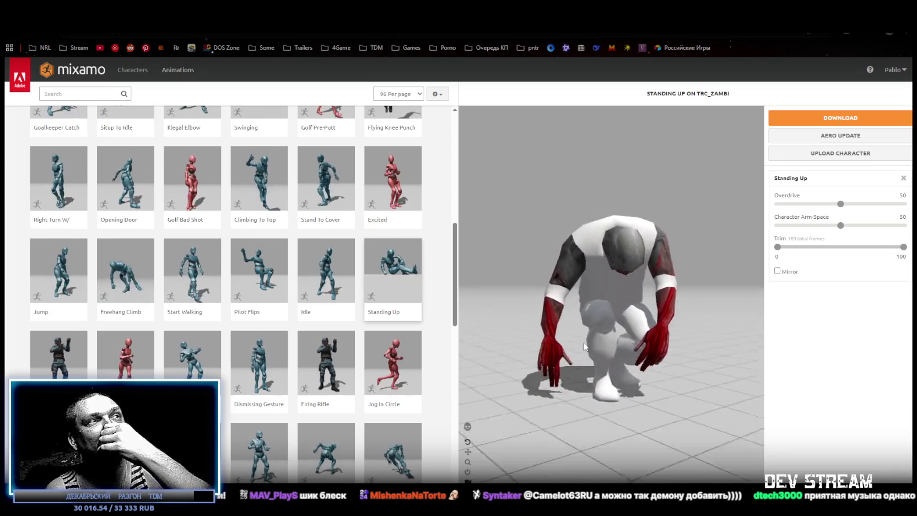
scroll(316, 347, "down", 2)
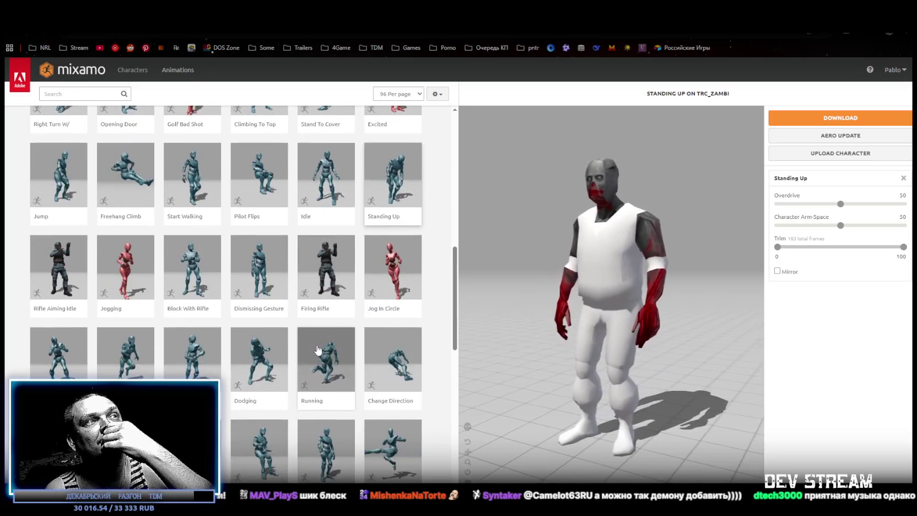
scroll(359, 355, "down", 2)
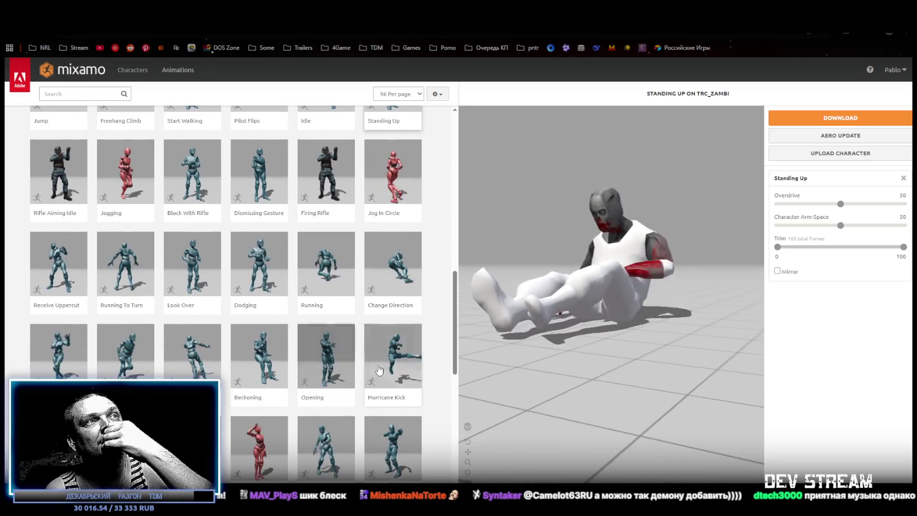
scroll(393, 362, "down", 2)
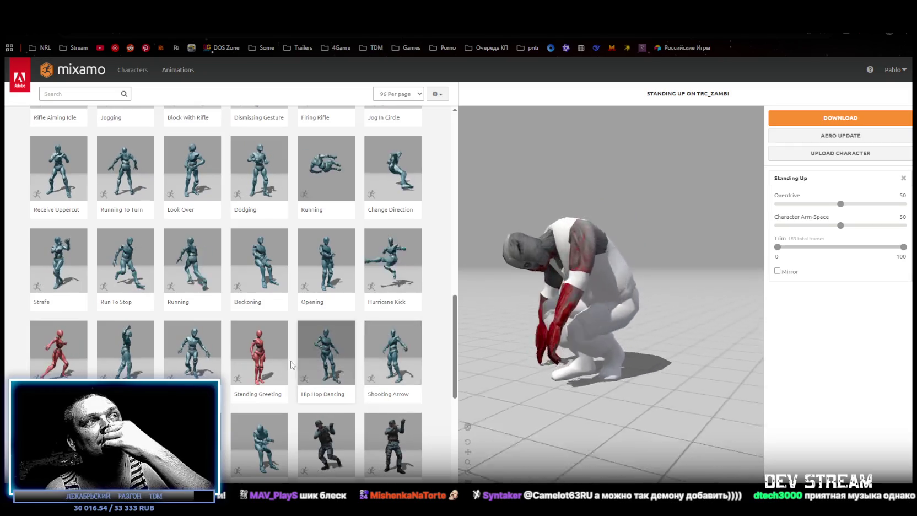
- Preview the Standing Greeting animation and zoom in on the zombie's head
left_click(261, 359)
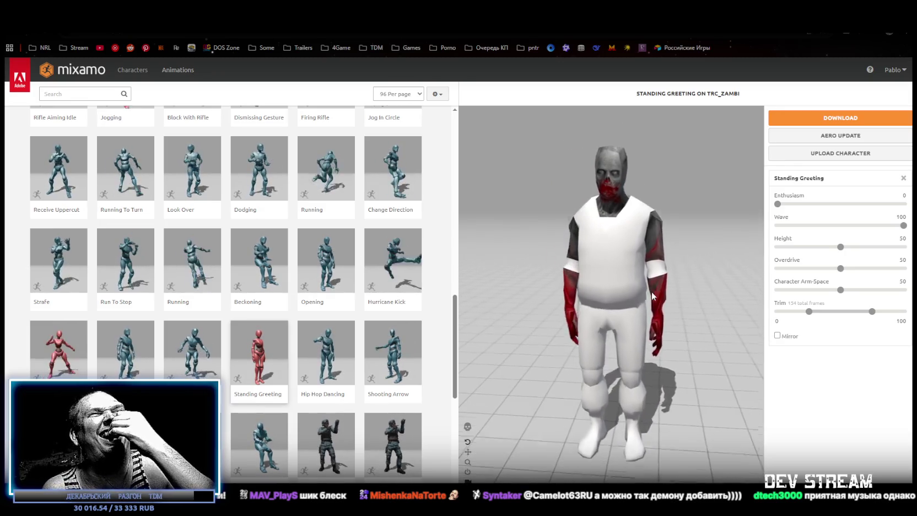
scroll(691, 195, "up", 5)
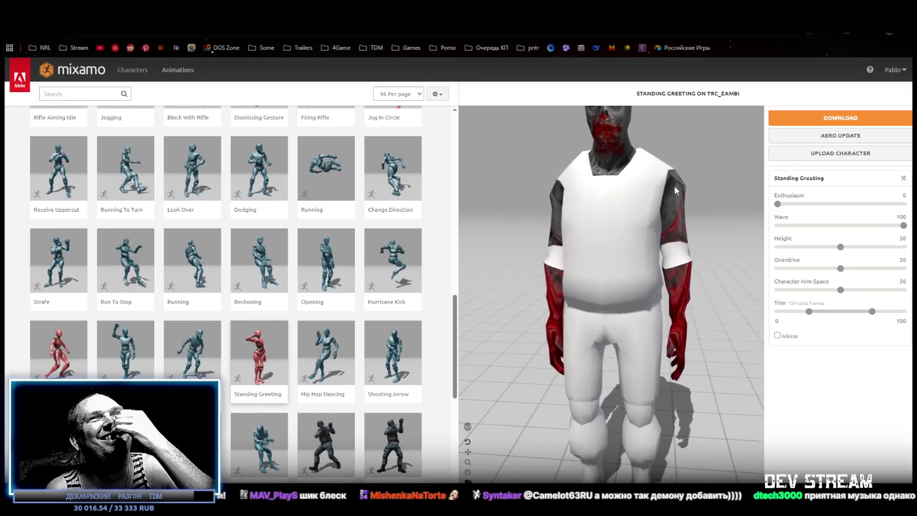
mouse_move(674, 185)
left_mouse_down()
mouse_move(685, 277)
mouse_move(676, 265)
mouse_move(685, 260)
left_mouse_up()
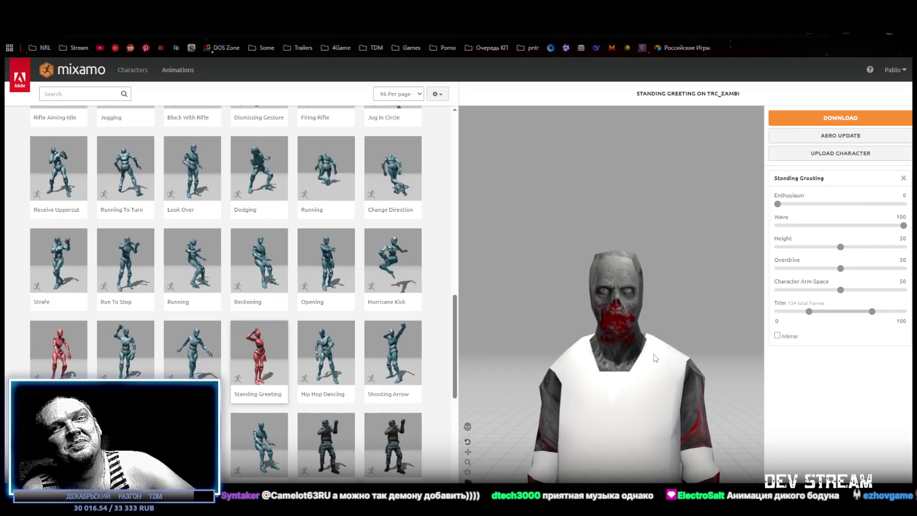
scroll(385, 334, "up", 3)
scroll(384, 333, "up", 5)
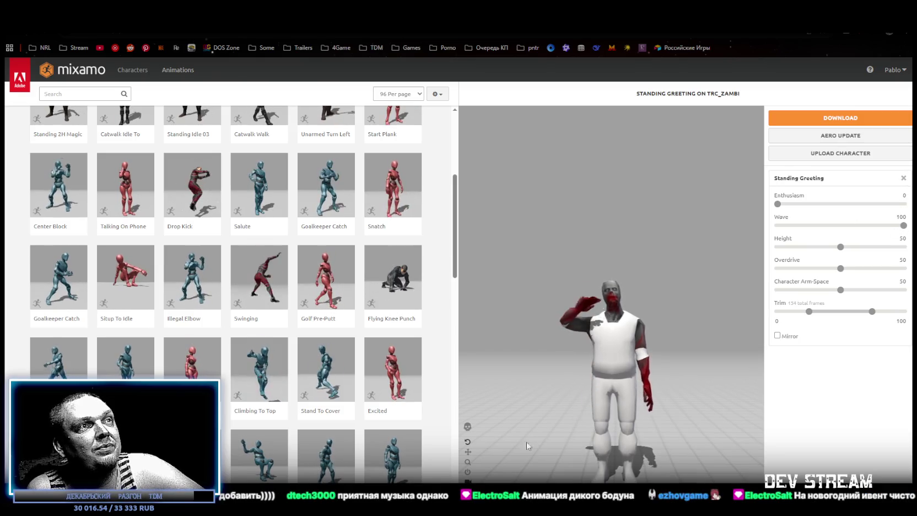
- Preview Golf Pre-Putt in skeleton view, then switch back to the textured mesh
left_click(468, 427)
mouse_move(528, 405)
left_mouse_down()
mouse_move(556, 398)
mouse_move(506, 393)
mouse_move(581, 376)
mouse_move(626, 351)
mouse_move(607, 356)
left_mouse_up()
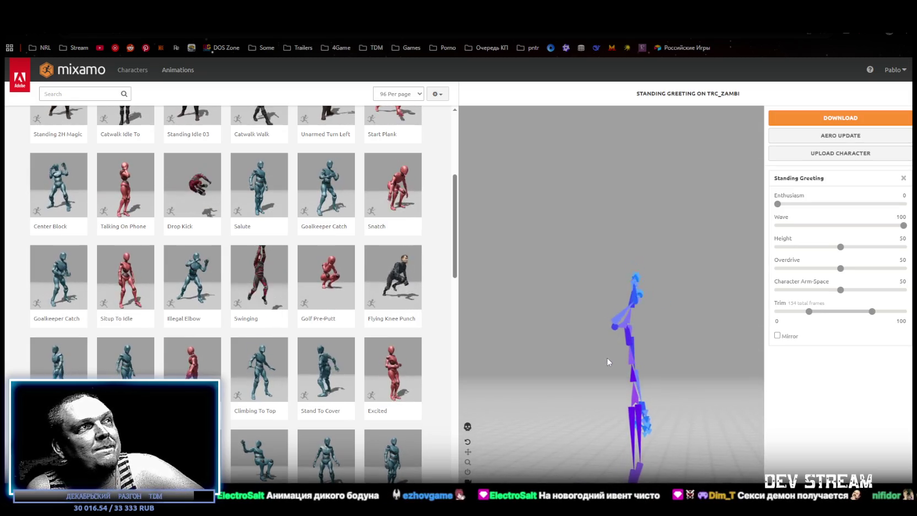
left_click(325, 279)
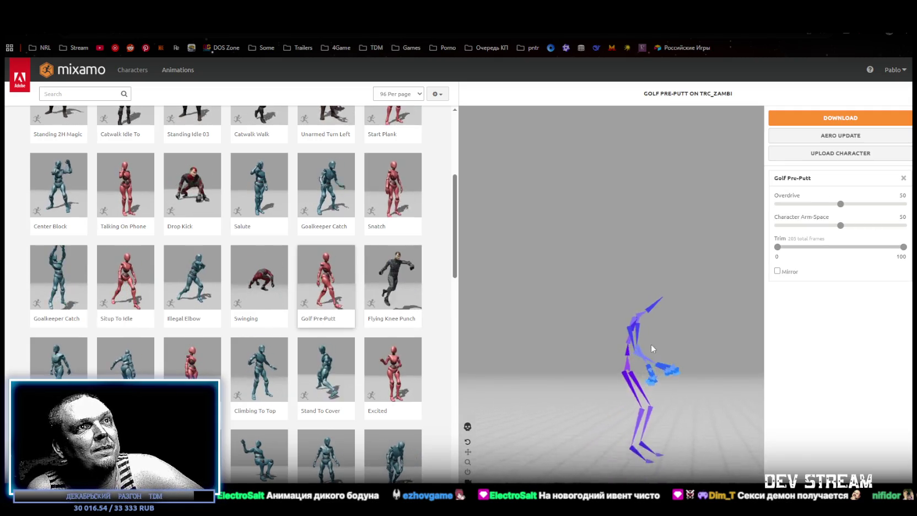
left_click_drag(687, 426, 671, 429)
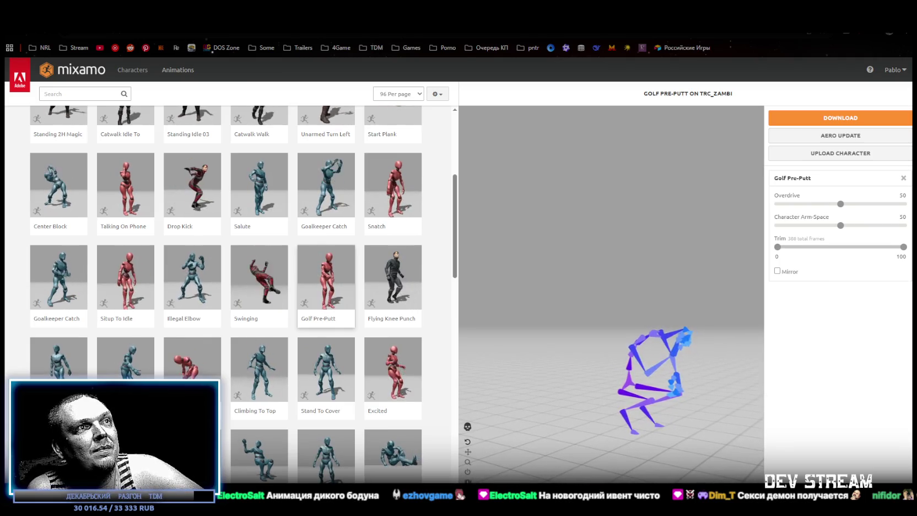
left_click(470, 427)
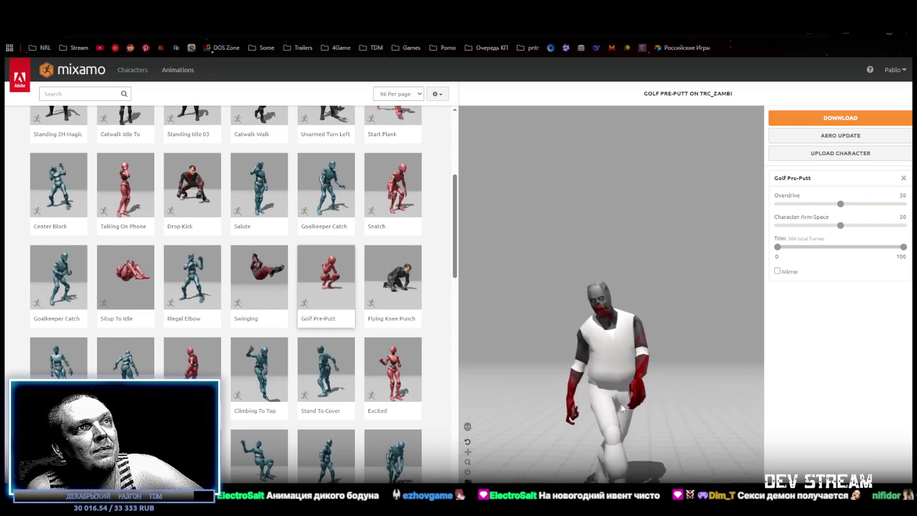
left_click_drag(622, 408, 625, 413)
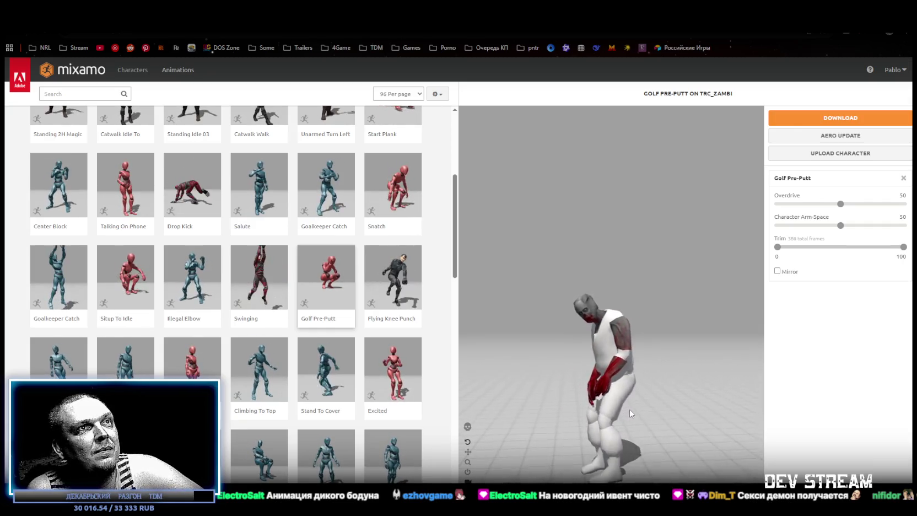
left_click_drag(639, 409, 690, 409)
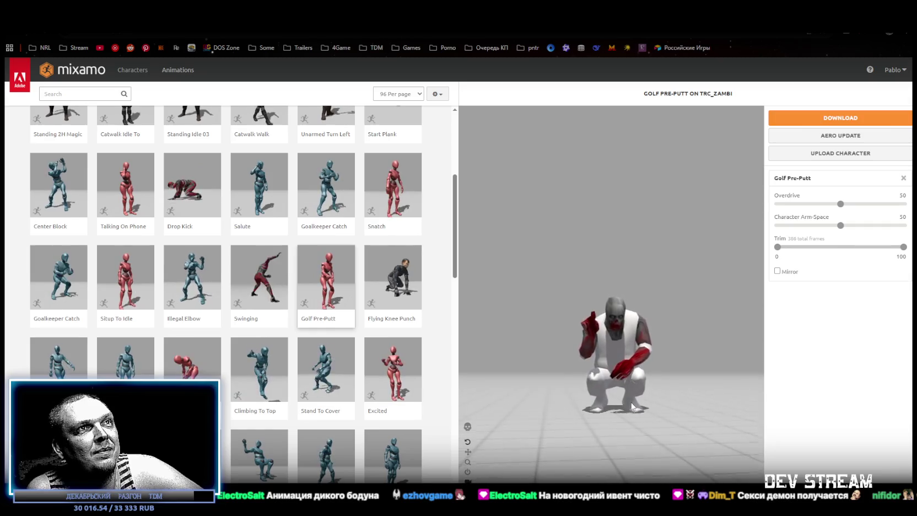
- Apply the Jog In Circle animation to the zombie
scroll(606, 406, "up", 5)
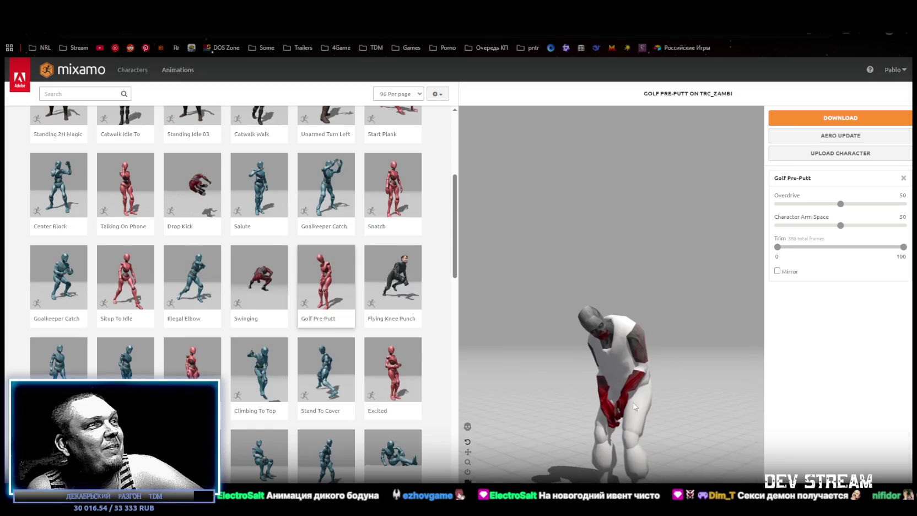
scroll(362, 376, "down", 3)
left_click(392, 413)
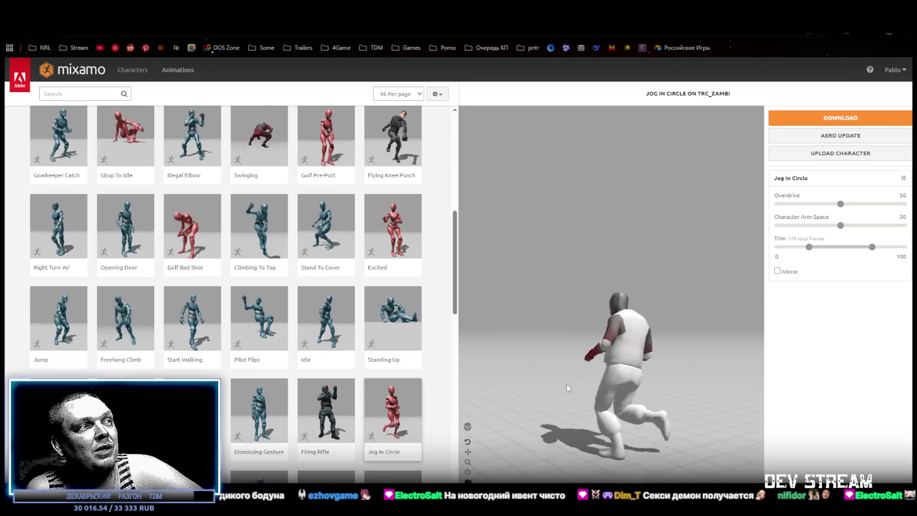
- Preview the Crawling animation, then remove it to return the zombie to T-pose
scroll(331, 369, "down", 1)
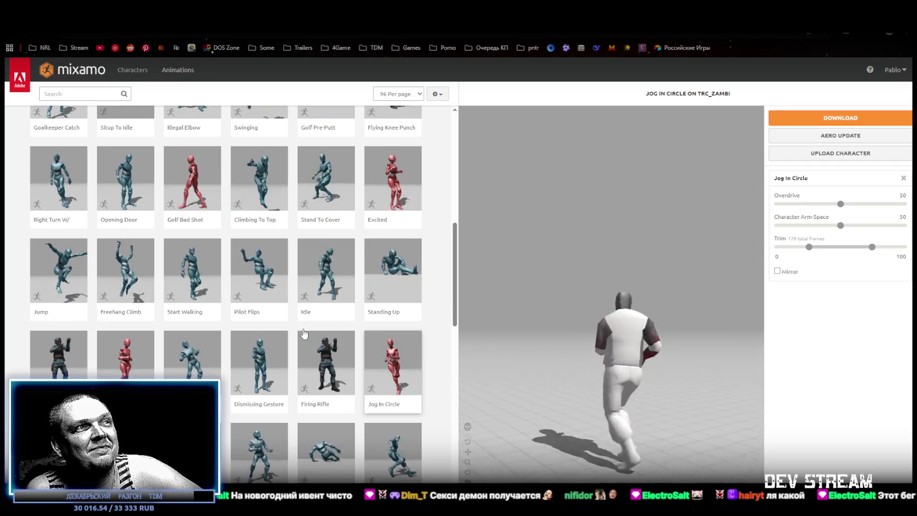
scroll(323, 335, "down", 3)
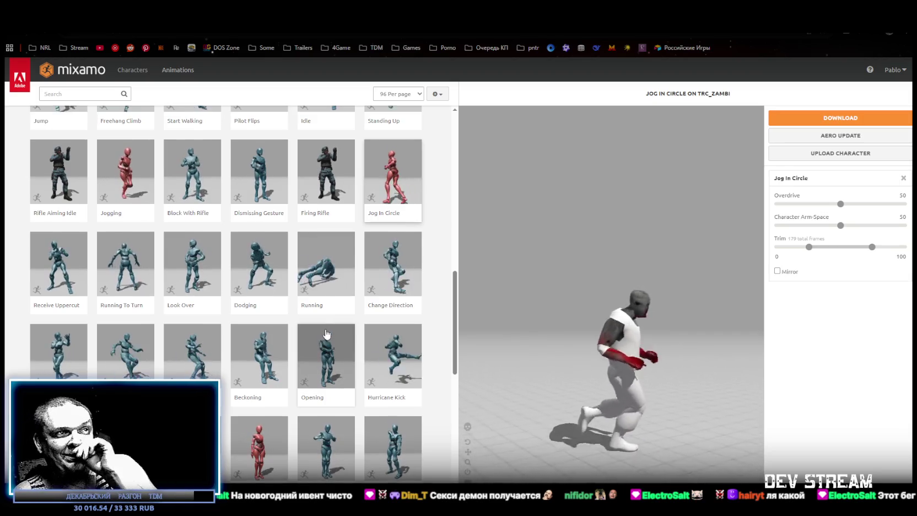
scroll(323, 335, "down", 3)
scroll(357, 330, "down", 5)
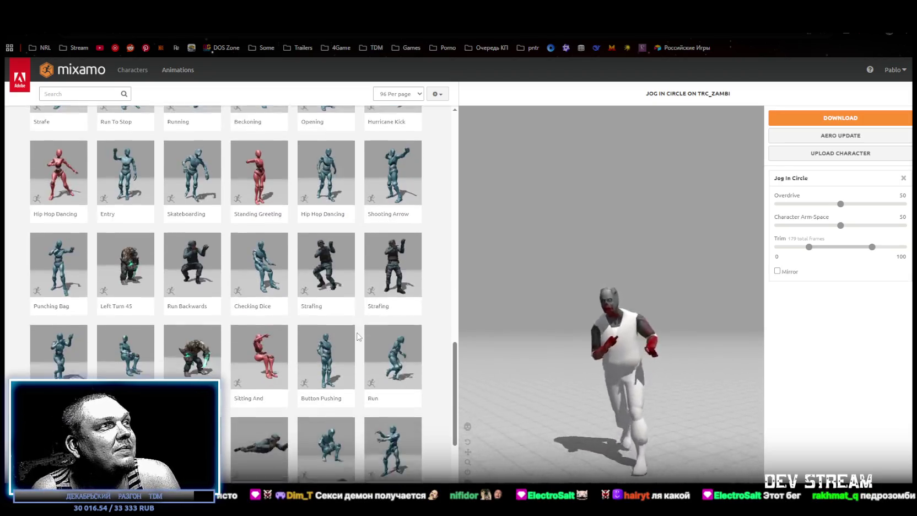
scroll(360, 335, "down", 3)
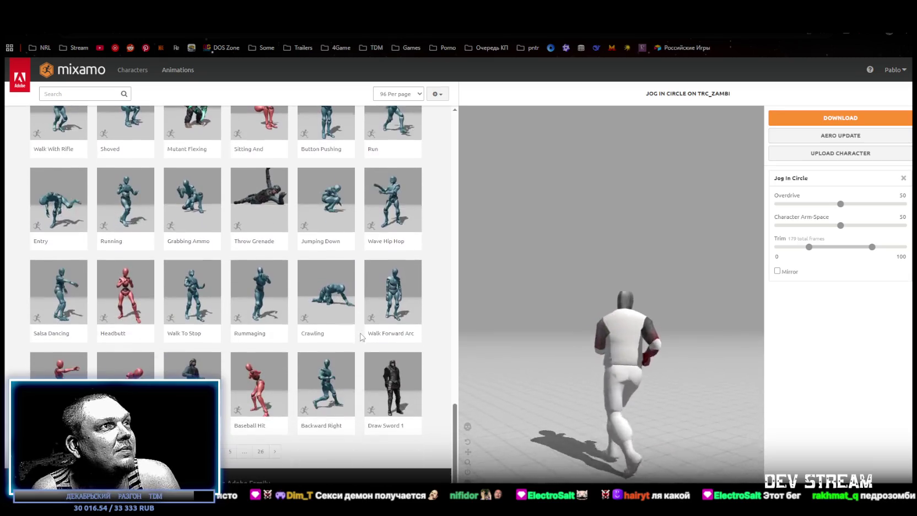
left_click(327, 297)
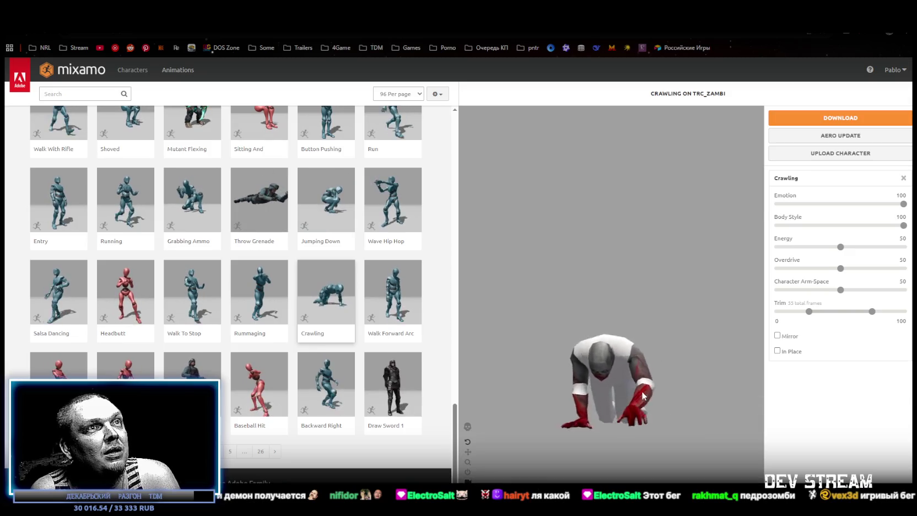
mouse_move(649, 402)
left_mouse_down()
mouse_move(713, 410)
mouse_move(622, 405)
mouse_move(667, 412)
left_mouse_up()
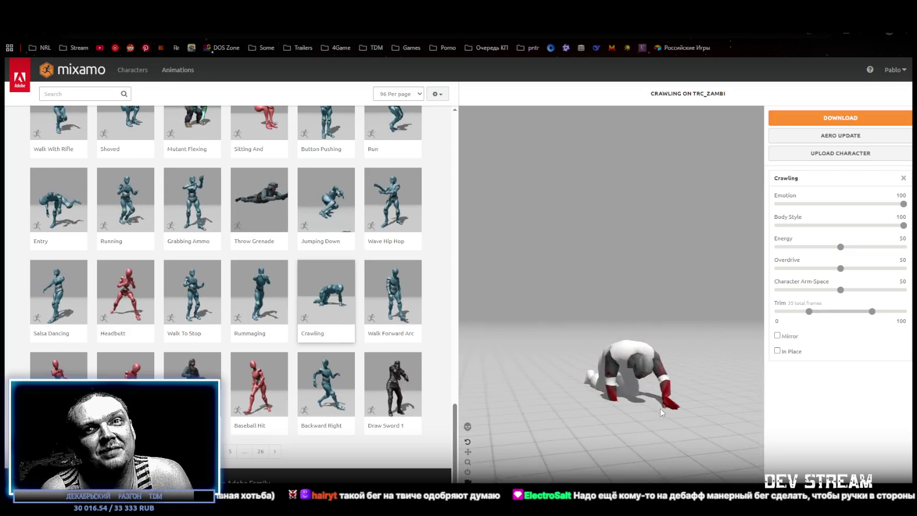
left_click(903, 179)
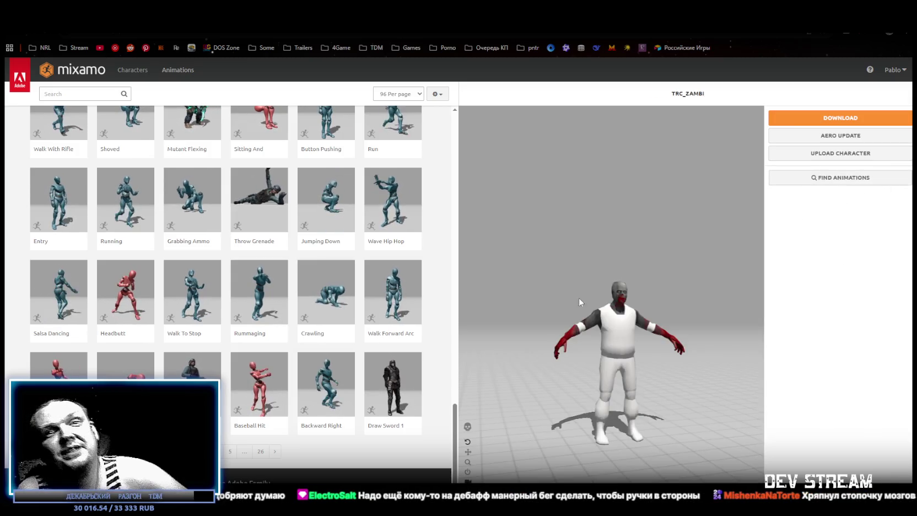
- Zoom in and out on the TRC_ZAMBI zombie, then bring up the Upload Character window
scroll(625, 315, "up", 2)
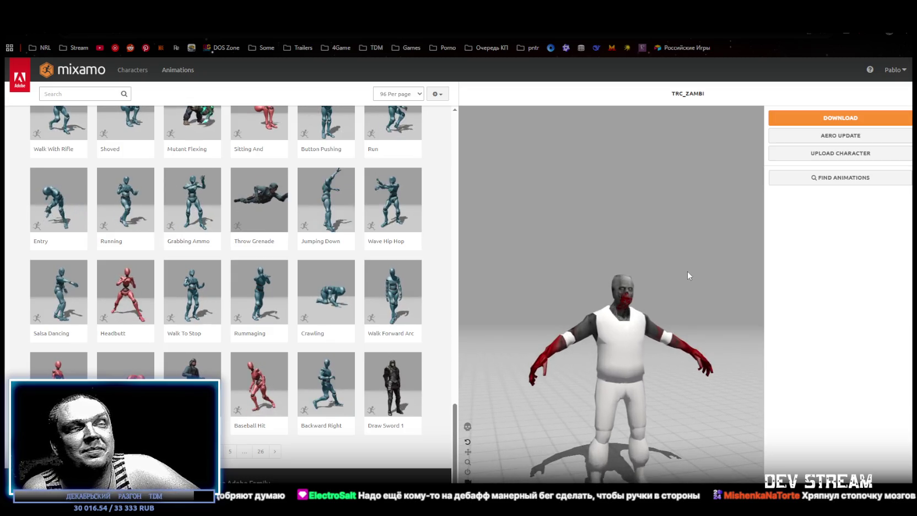
scroll(664, 292, "down", 2)
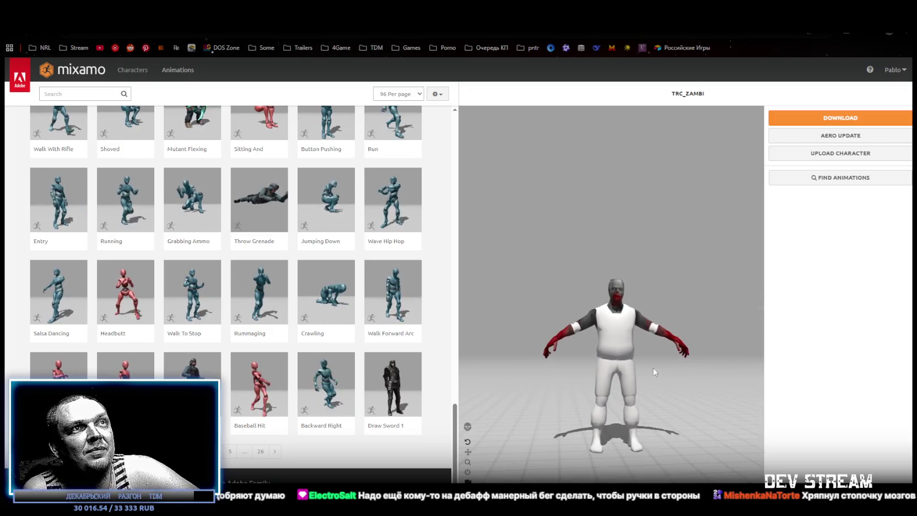
scroll(658, 367, "up", 2)
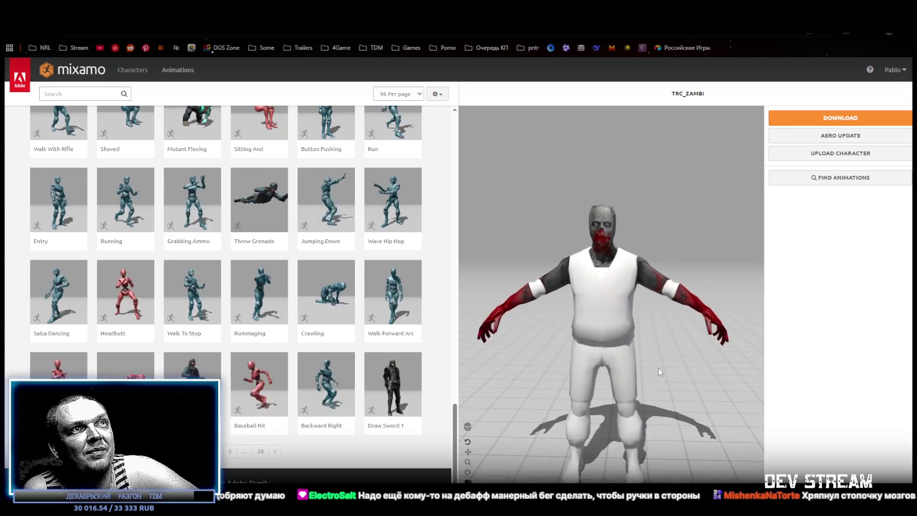
scroll(663, 364, "down", 1)
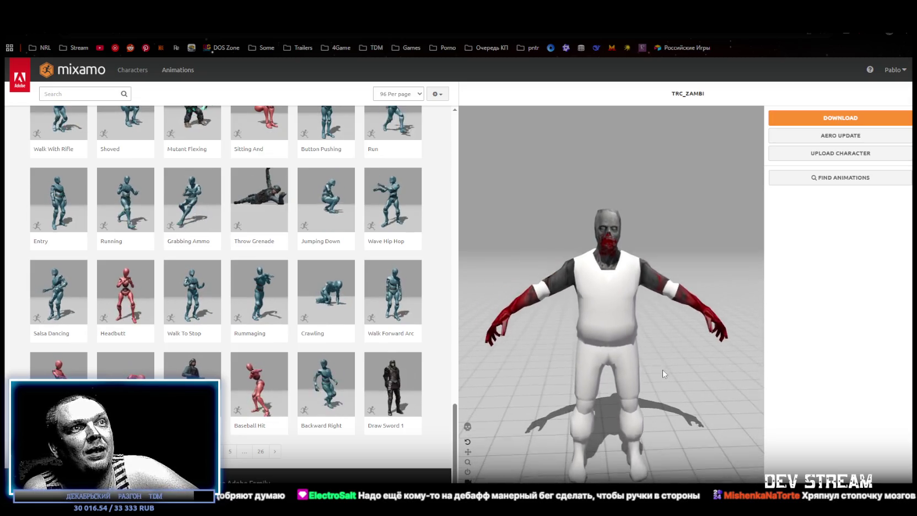
left_click(851, 159)
- Download TRC_ZAMBI as FBX for Unity (.fbx) in T-pose, then open Upload Character
left_click(670, 118)
left_click(827, 118)
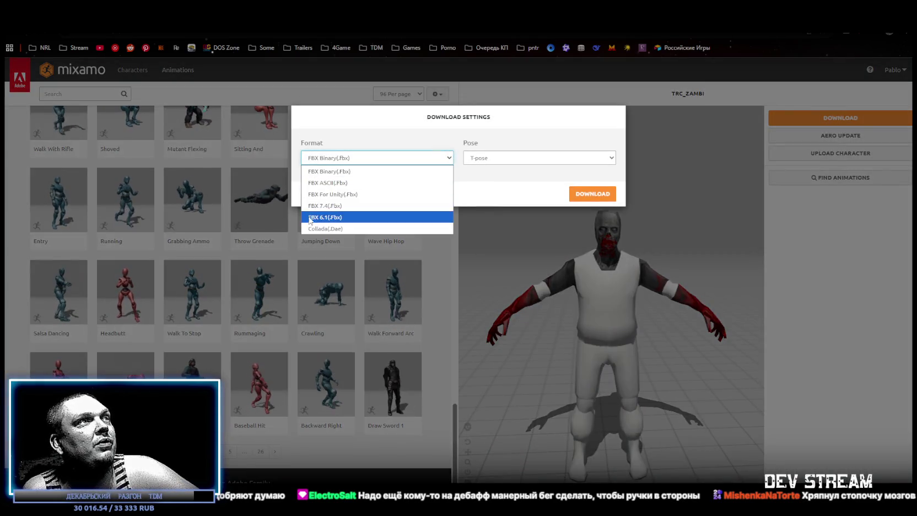
left_click(605, 195)
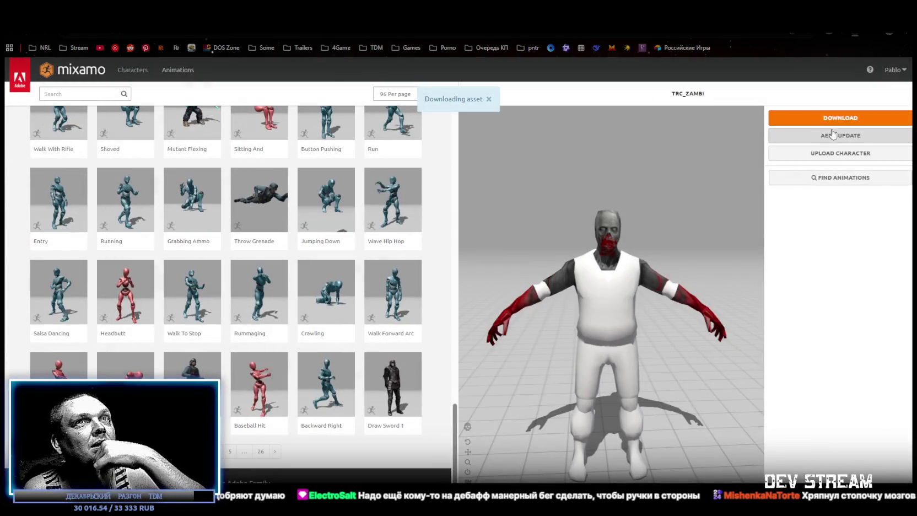
left_click(838, 155)
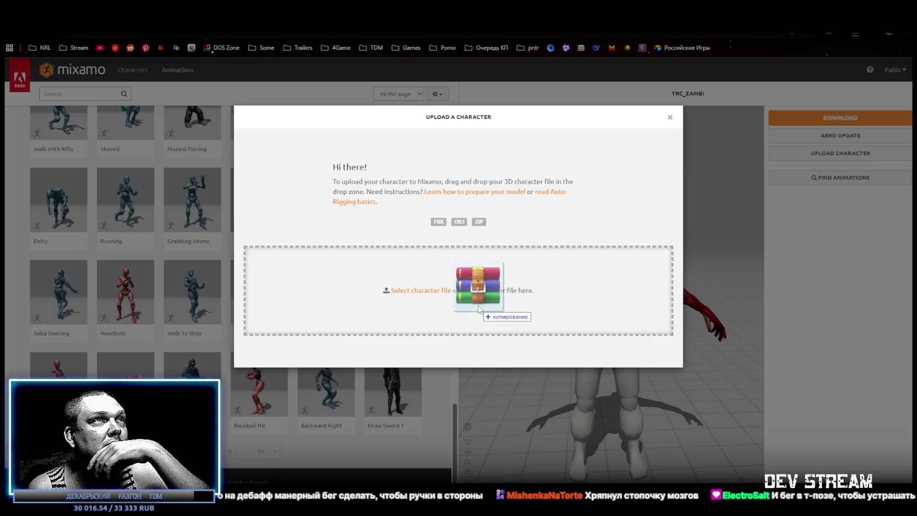
- Upload the monster model file, accept its orientation, and place the chin and elbow markers
left_click_drag(482, 294, 484, 298)
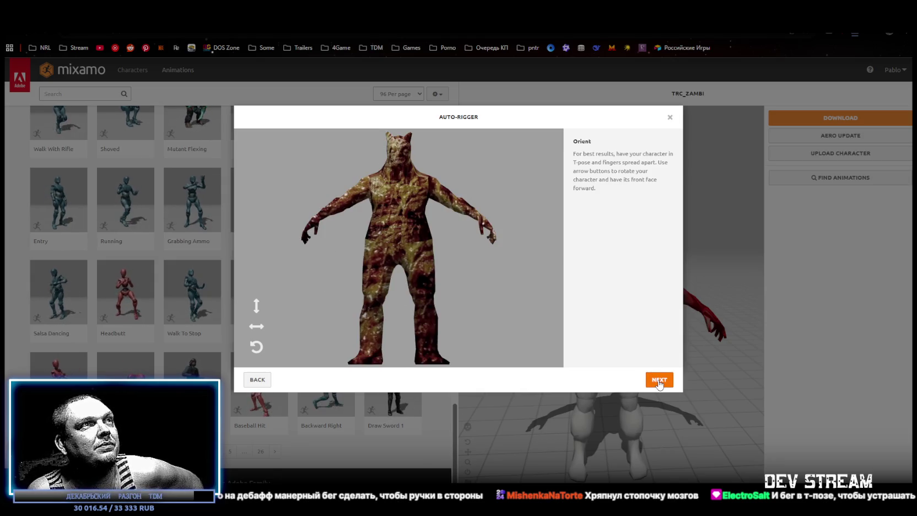
left_click(659, 380)
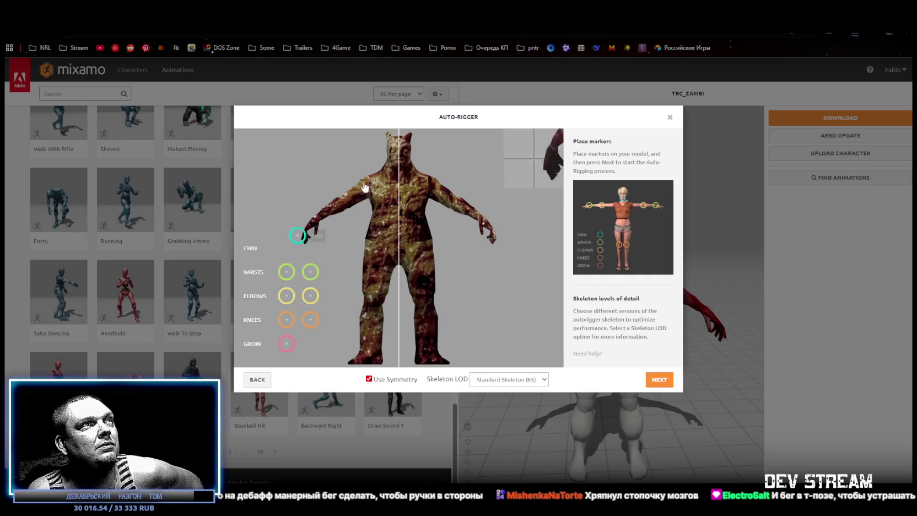
left_click_drag(407, 174, 400, 172)
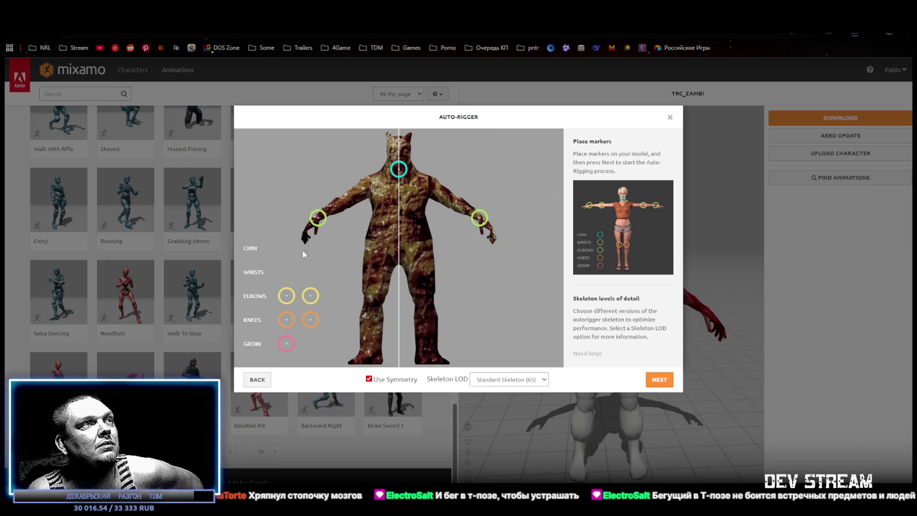
left_click_drag(312, 297, 347, 208)
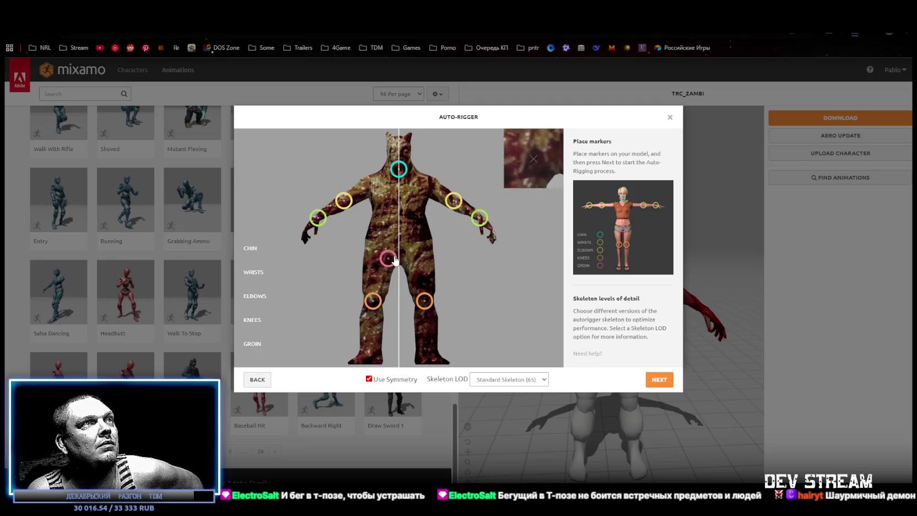
- Auto-rig the monster with the placed markers and accept the rigged result
left_click(665, 381)
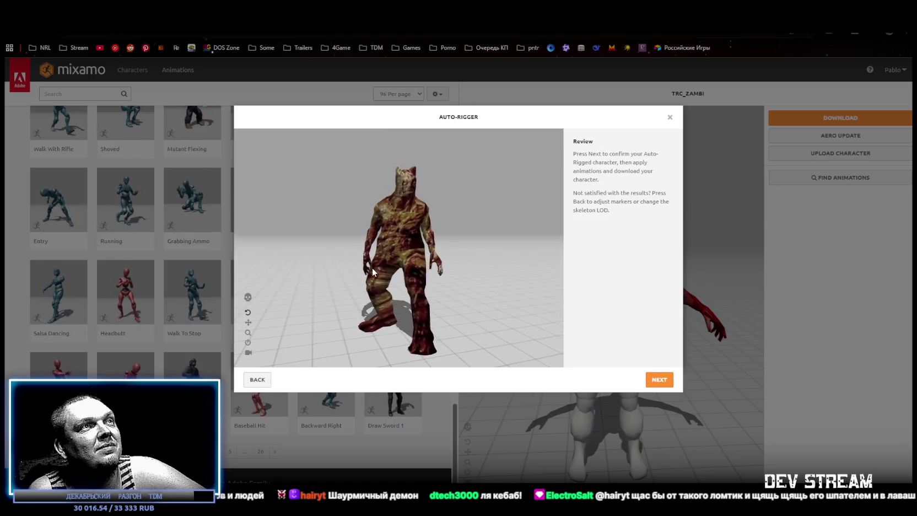
left_click(659, 379)
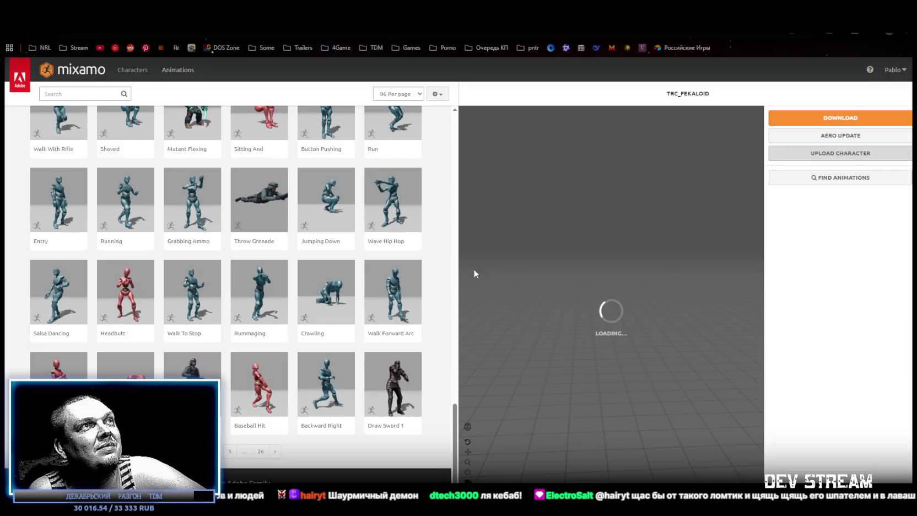
- Apply the Excited animation to the rigged TRC_FEKALOID monster
scroll(394, 290, "up", 6)
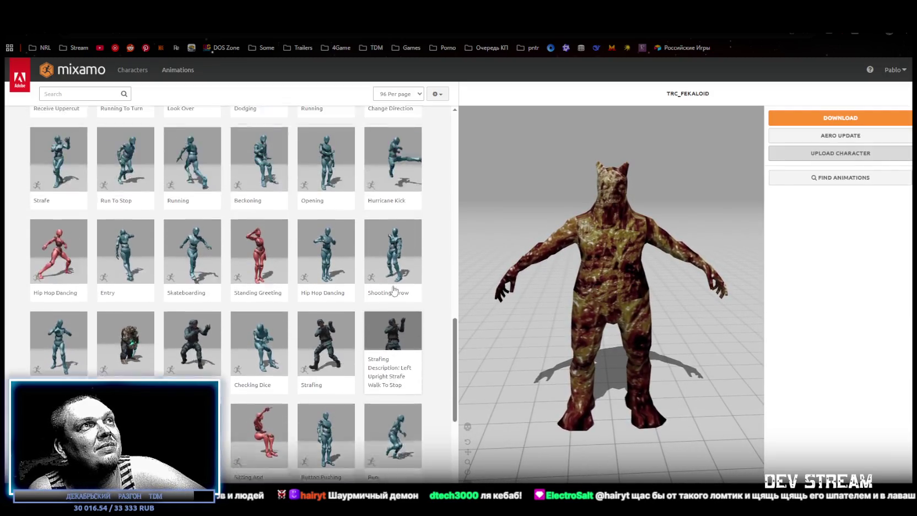
scroll(394, 291, "up", 10)
left_click(413, 289)
scroll(413, 289, "up", 2)
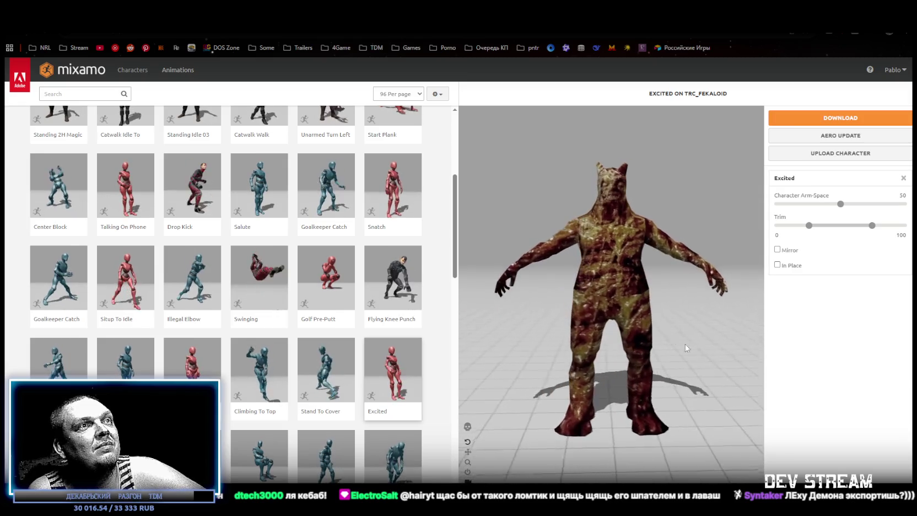
- Toggle skeleton view on and off, preview Flying Knee Punch, then return to Excited
left_click(467, 428)
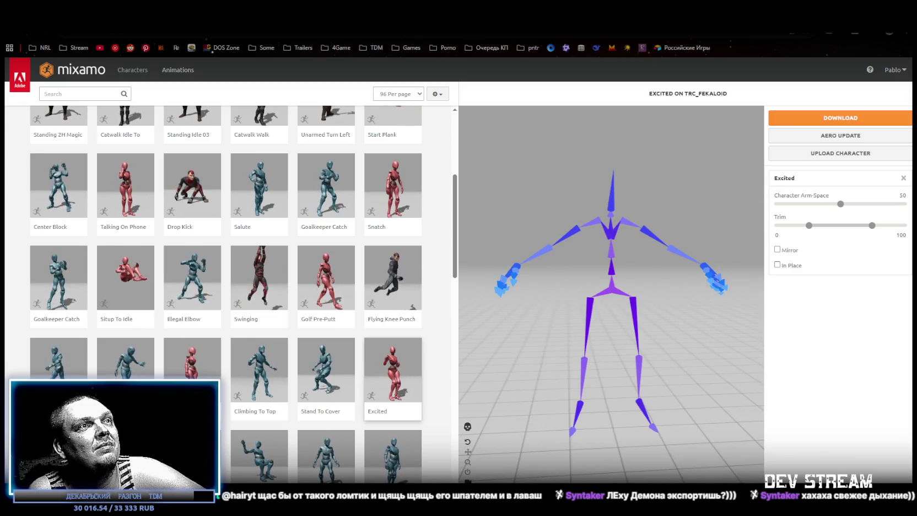
left_click(467, 429)
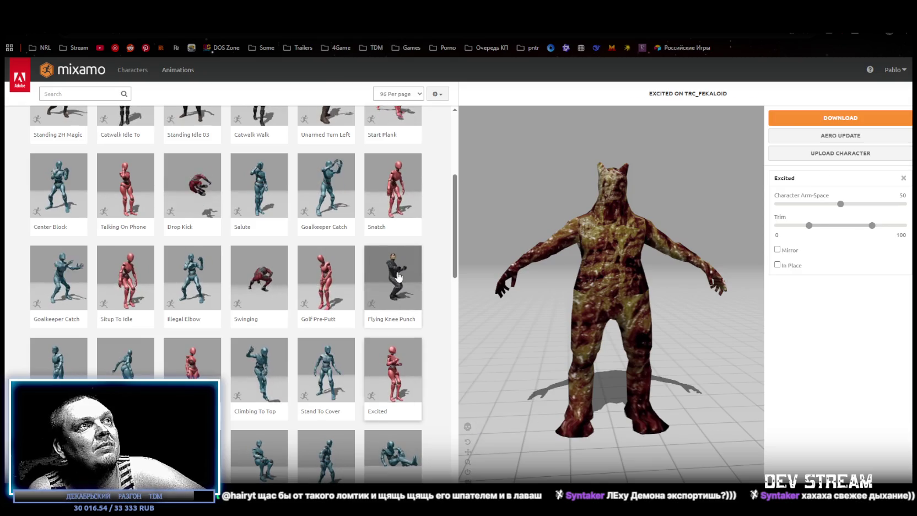
left_click(398, 276)
left_click(414, 367)
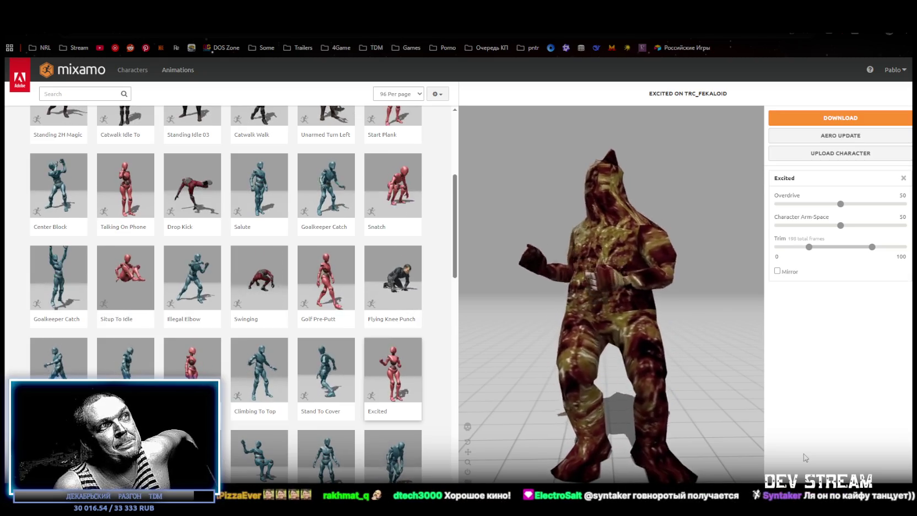
scroll(245, 417, "down", 5)
scroll(246, 418, "down", 2)
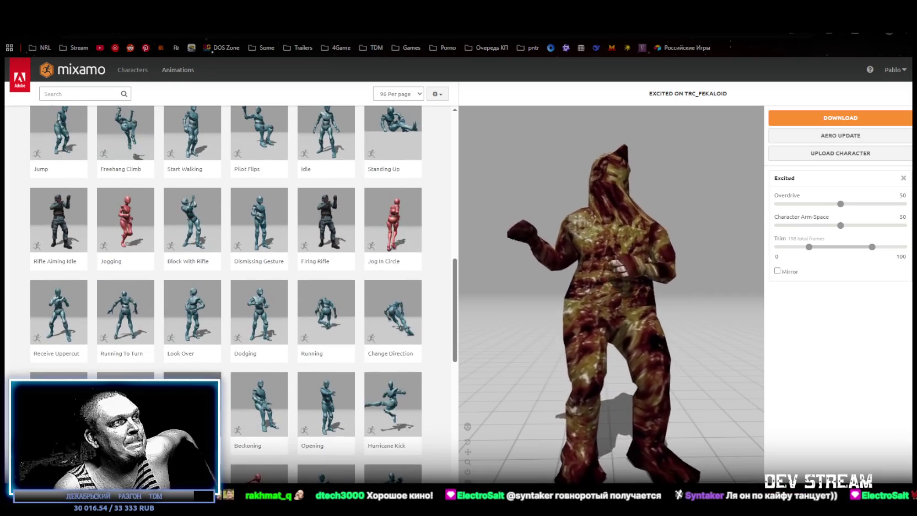
scroll(245, 418, "down", 3)
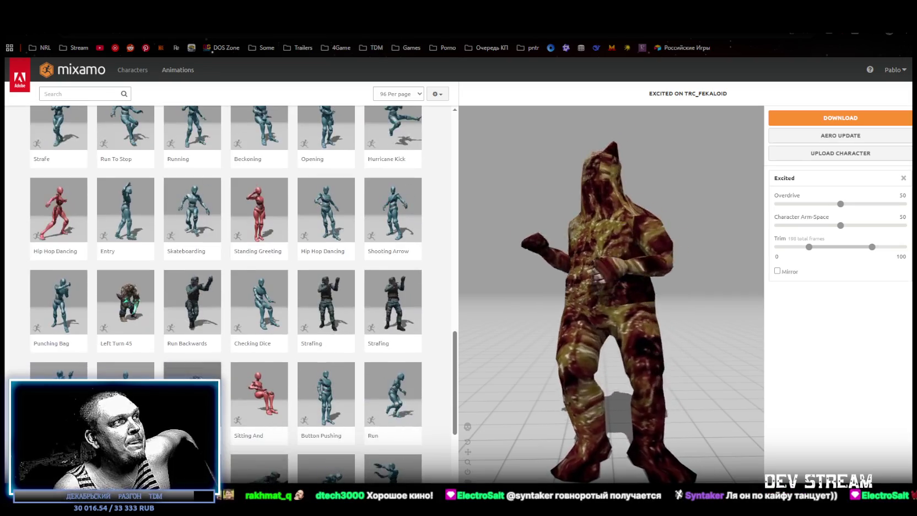
scroll(245, 418, "down", 5)
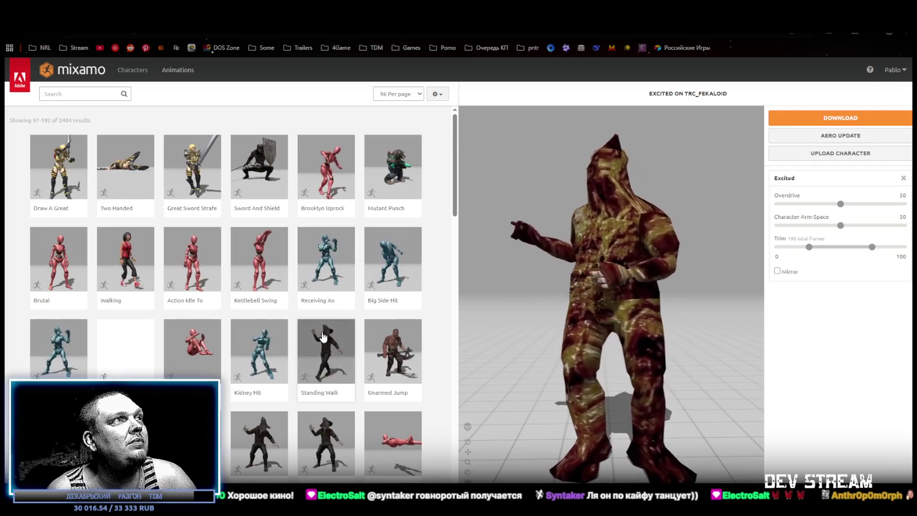
scroll(227, 348, "down", 4)
scroll(228, 349, "down", 3)
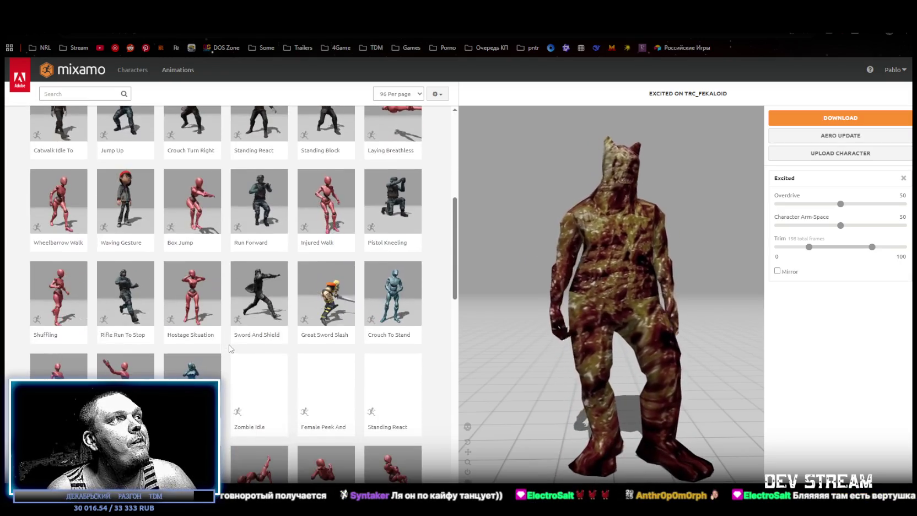
scroll(230, 348, "down", 1)
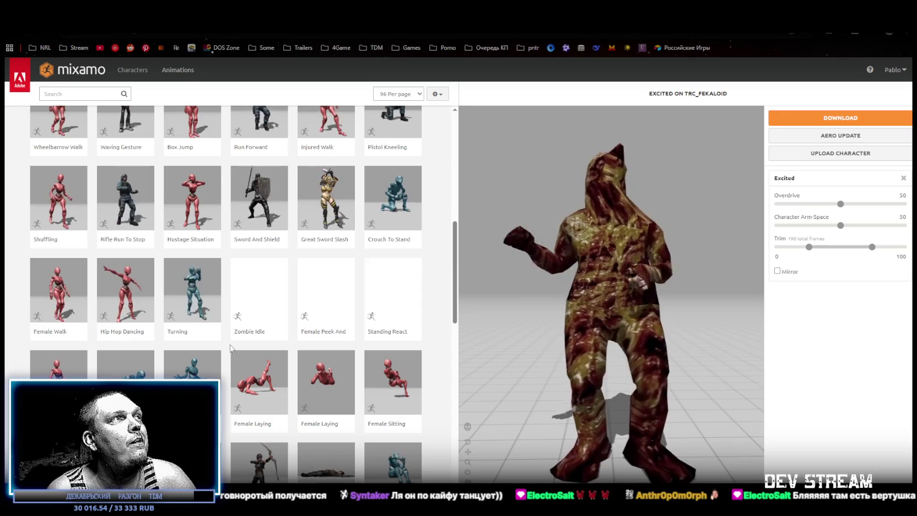
scroll(230, 349, "down", 1)
scroll(230, 348, "down", 1)
scroll(230, 348, "down", 1)
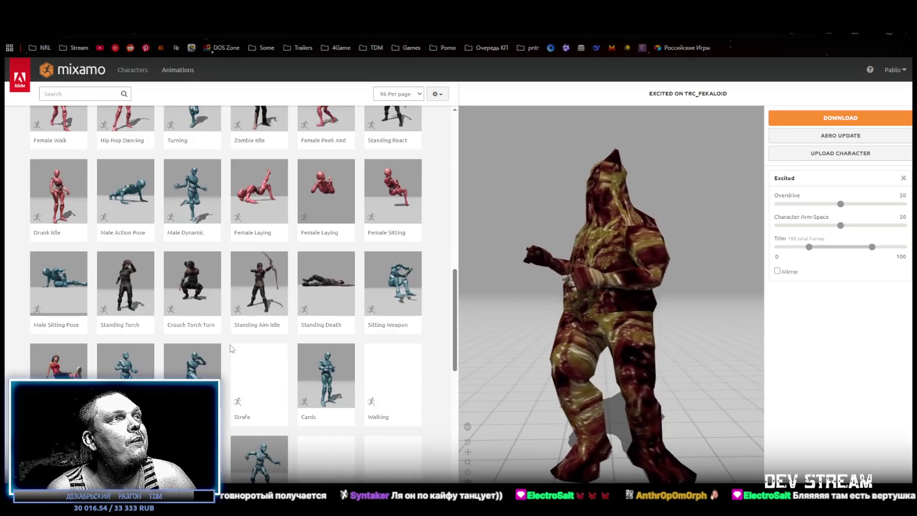
scroll(173, 343, "down", 2)
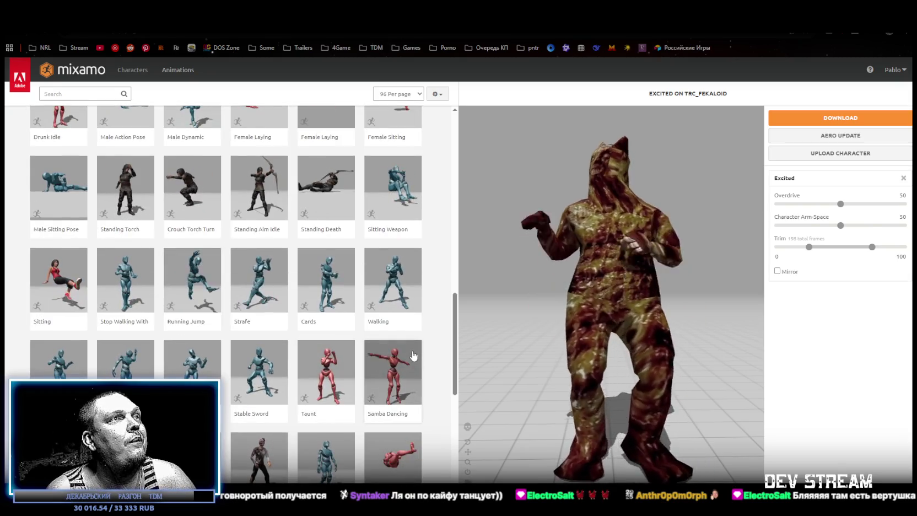
- Play Samba Dancing on the monster and orbit to look down on it
left_click(414, 355)
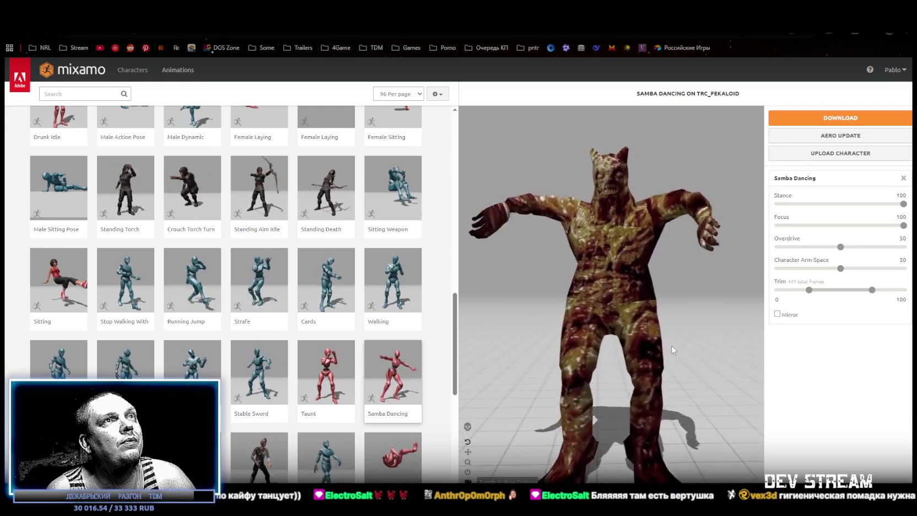
mouse_move(521, 206)
left_mouse_down()
mouse_move(542, 249)
mouse_move(535, 230)
left_mouse_up()
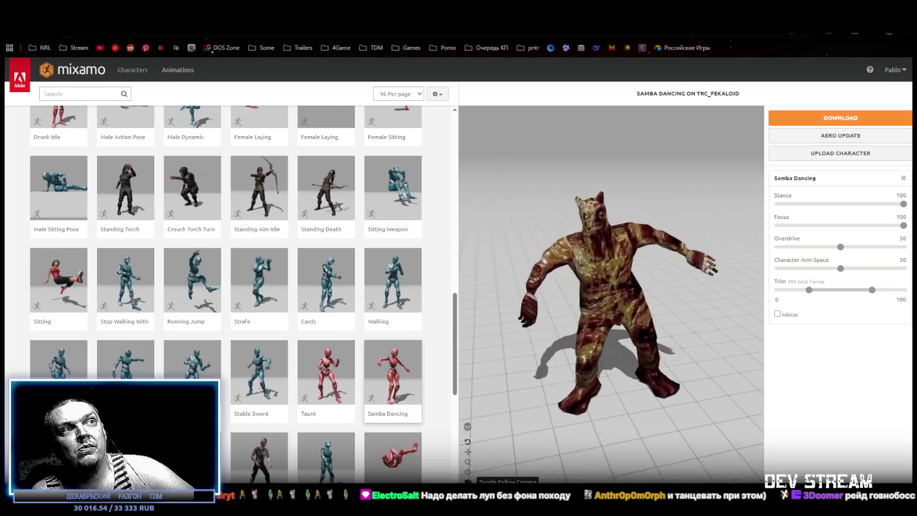
mouse_move(683, 397)
left_mouse_down()
mouse_move(673, 337)
mouse_move(685, 348)
left_mouse_up()
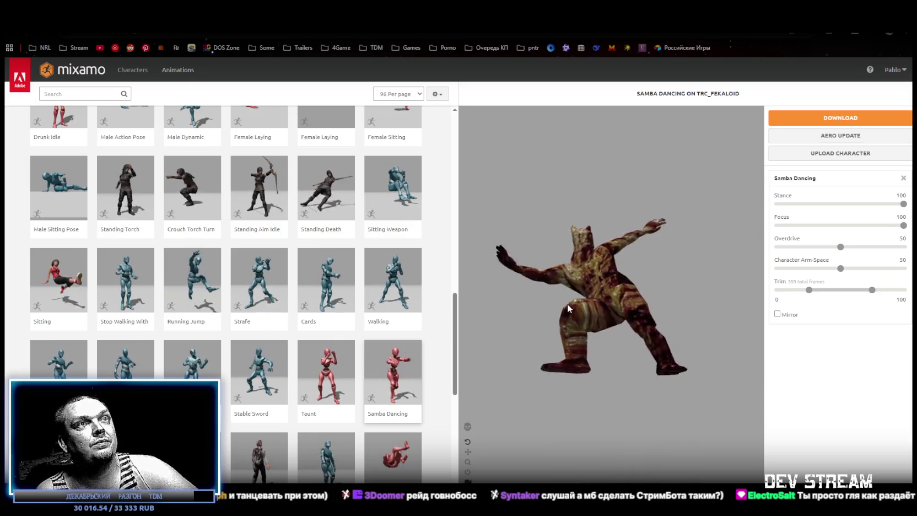
left_click_drag(566, 371, 638, 424)
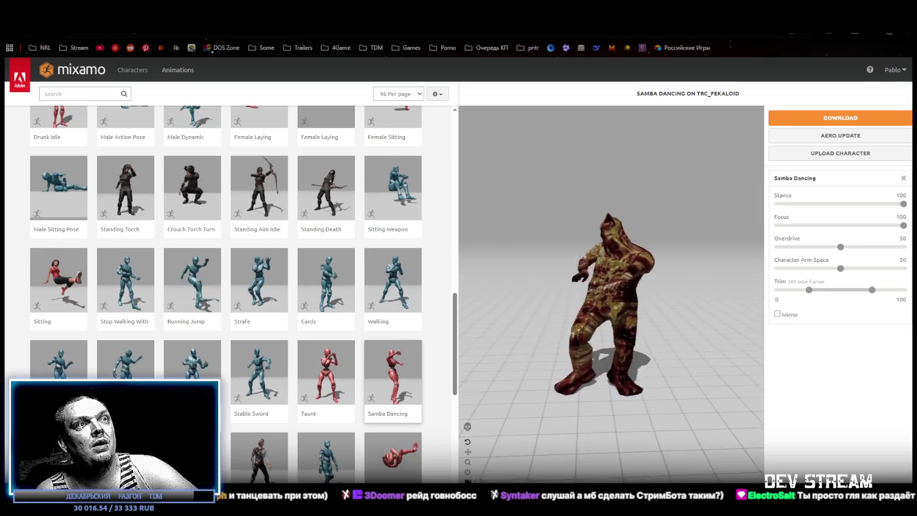
left_click_drag(680, 391, 812, 369)
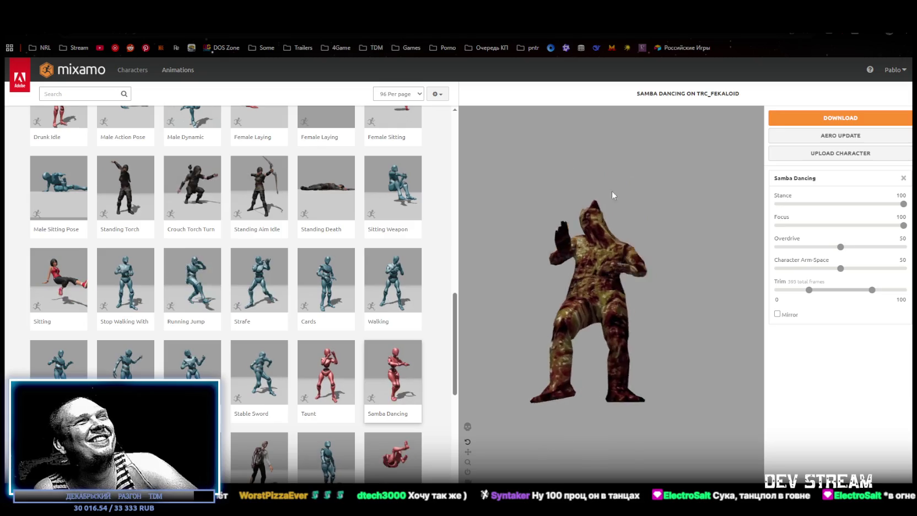
left_click(905, 178)
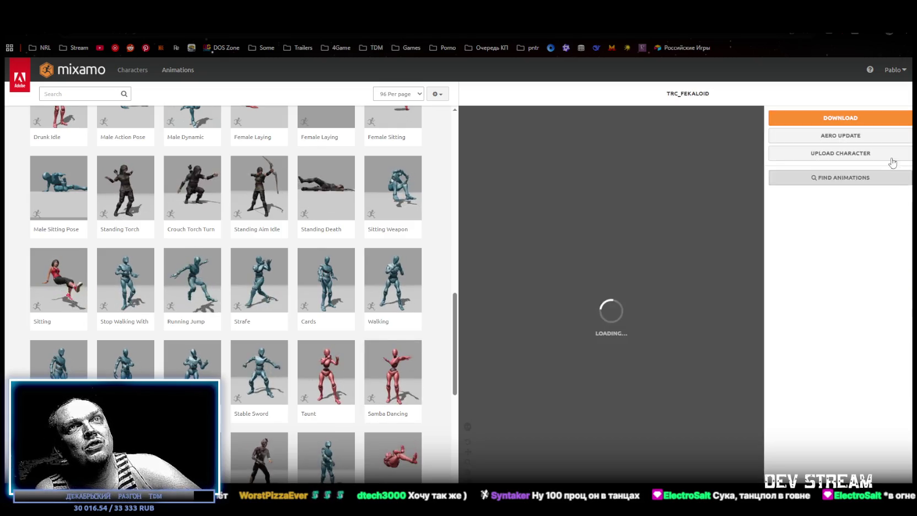
left_click(835, 120)
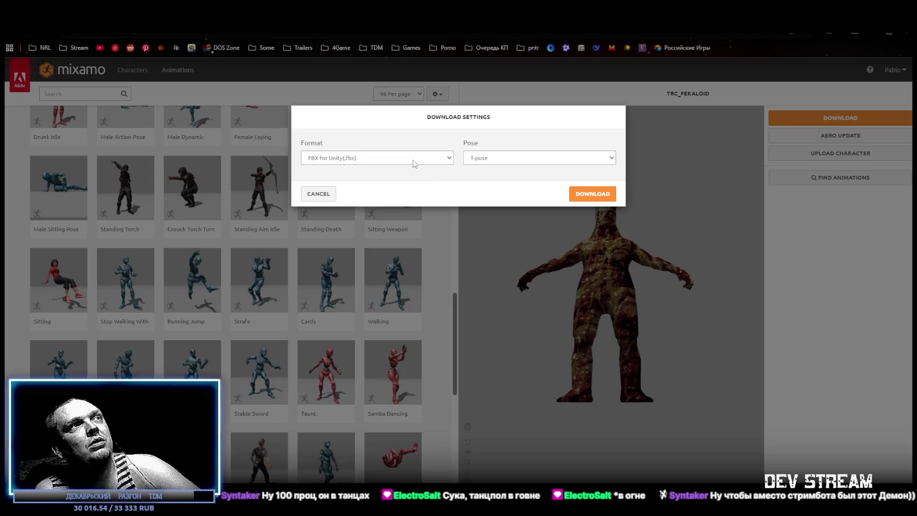
left_click(595, 200)
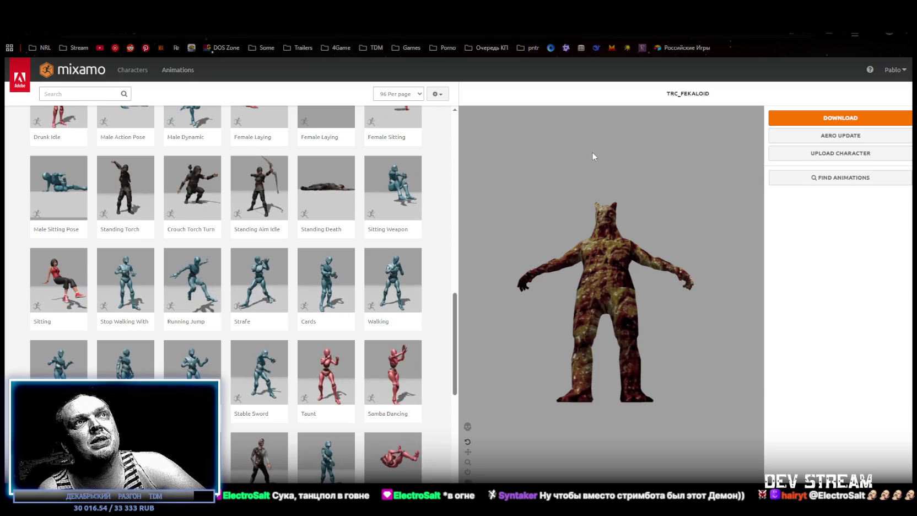
mouse_move(652, 220)
left_mouse_down()
mouse_move(676, 212)
mouse_move(645, 201)
mouse_move(574, 222)
mouse_move(610, 185)
left_mouse_up()
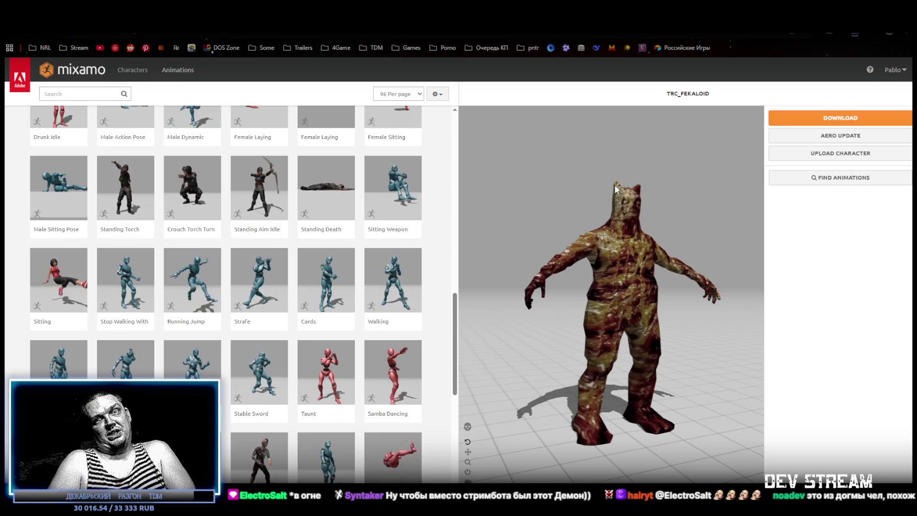
- Zoom and orbit the Mixamo preview to view the monster from above
scroll(600, 260, "up", 5)
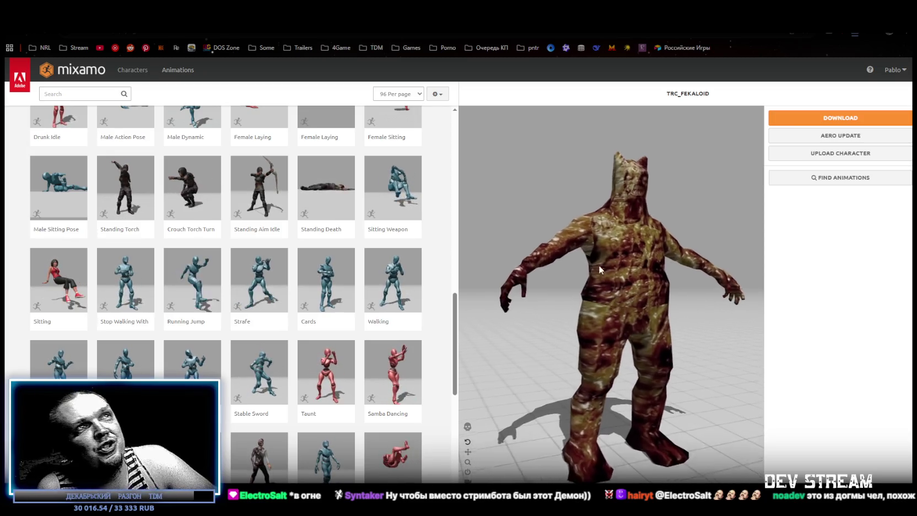
scroll(545, 250, "up", 5)
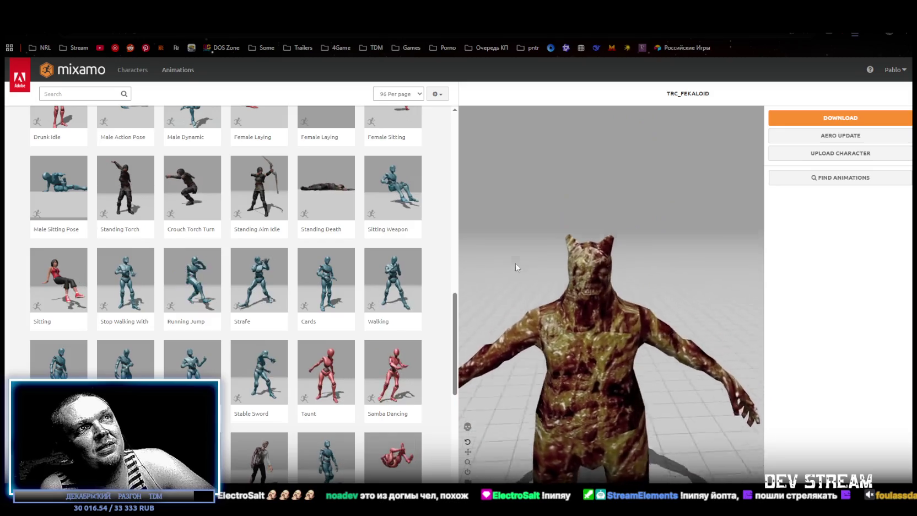
mouse_move(530, 265)
left_mouse_down()
mouse_move(577, 314)
mouse_move(681, 298)
mouse_move(691, 233)
mouse_move(515, 257)
left_mouse_up()
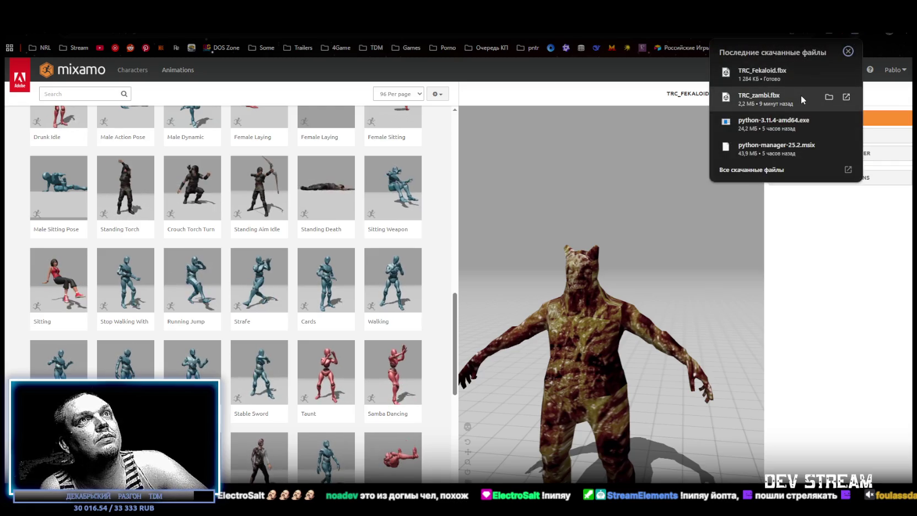
- Close the recent downloads list and switch through Blockbench to the Unity editor
left_click(829, 94)
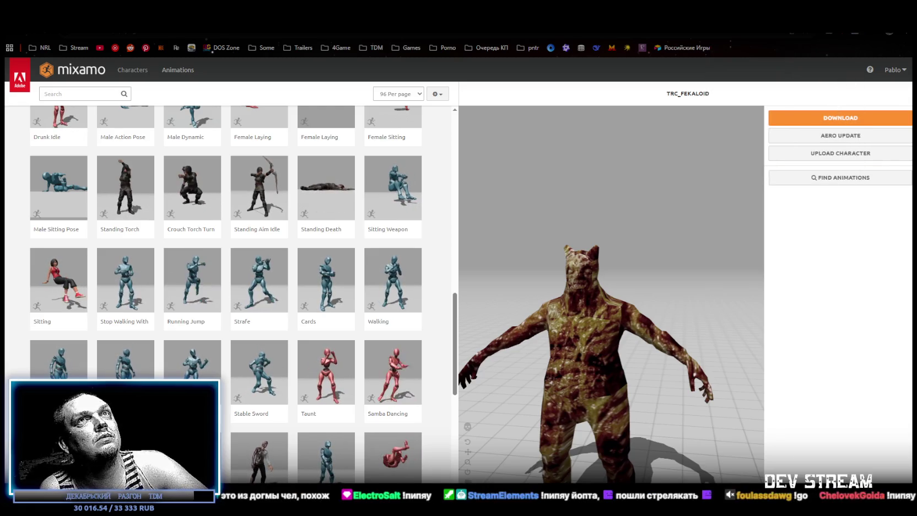
key("alt+Tab")
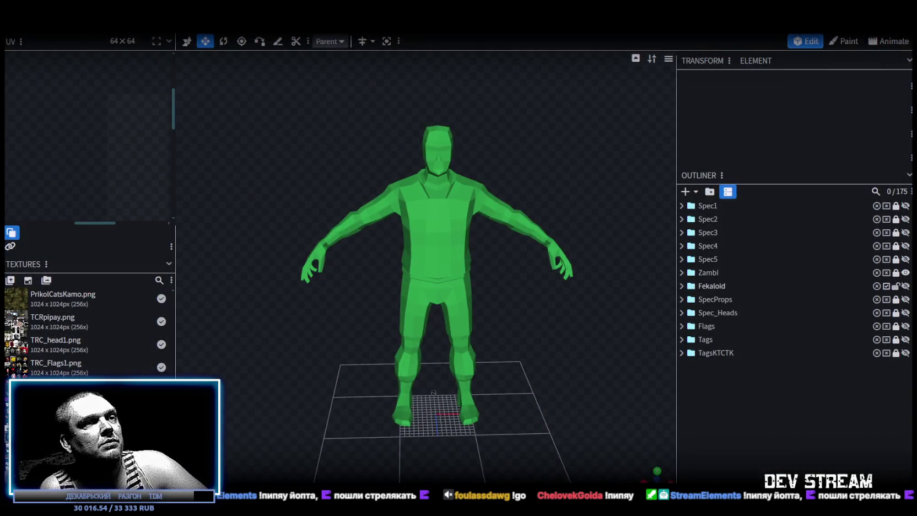
key("alt+Tab")
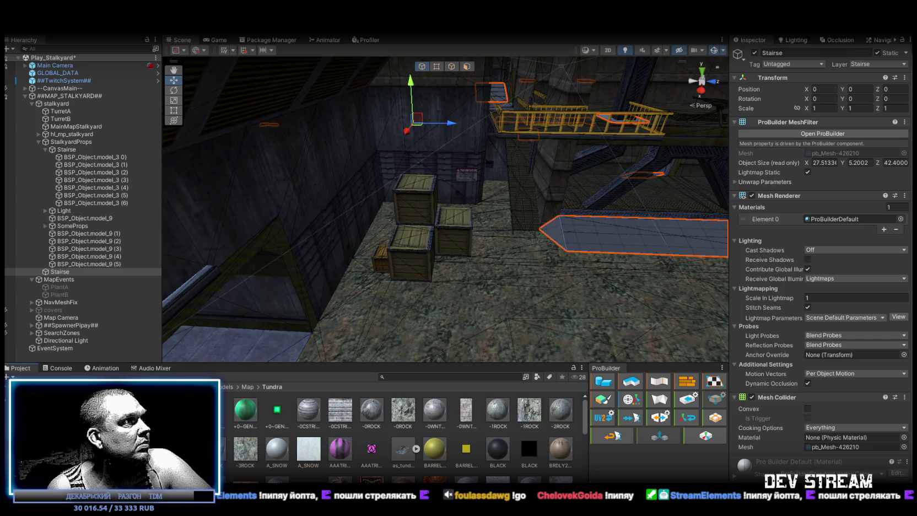
- Place the TRCchat prefab from Prefabs > PlayerType on the scene floor and frame it
left_click(44, 419)
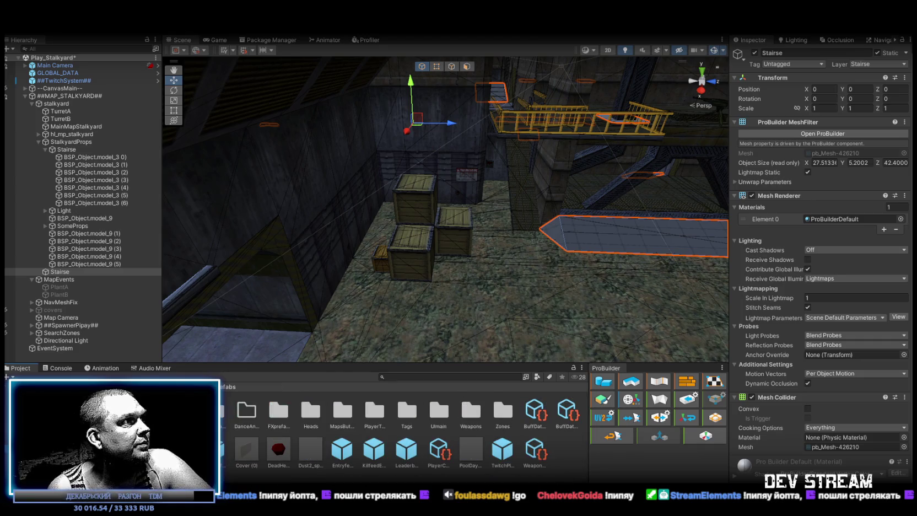
mouse_move(356, 289)
left_mouse_down()
mouse_move(436, 287)
mouse_move(389, 272)
left_mouse_up()
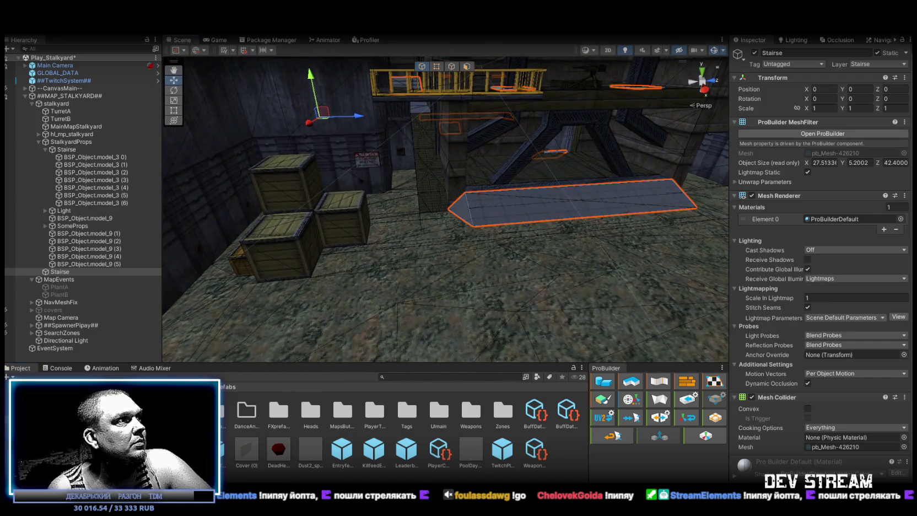
double_click(375, 410)
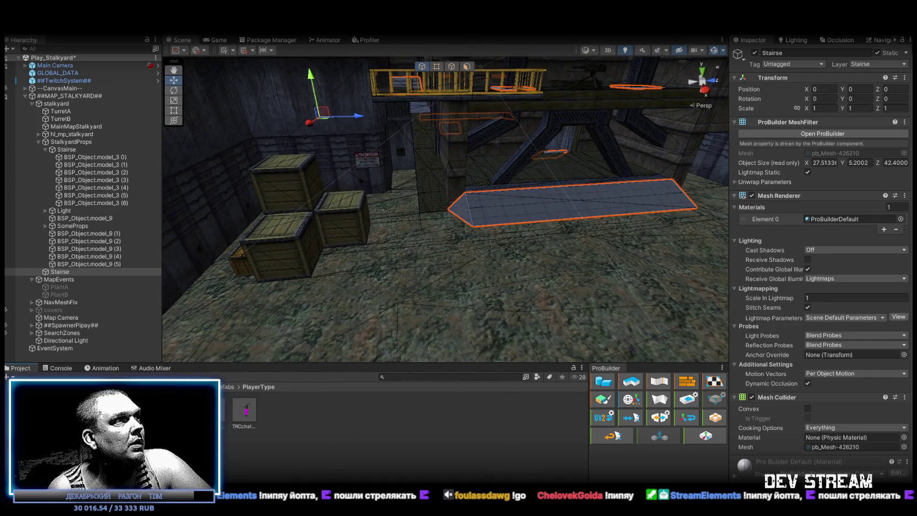
left_click_drag(246, 410, 445, 304)
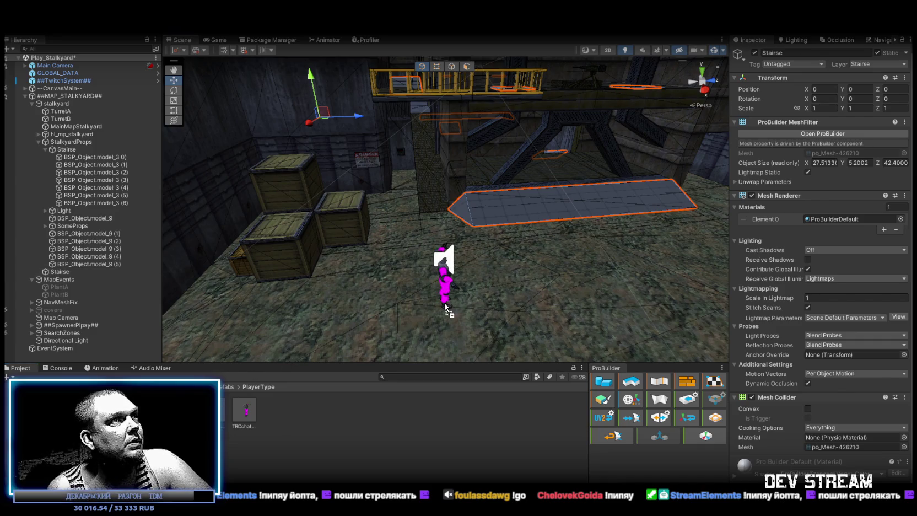
key("f")
left_click_drag(326, 285, 283, 291)
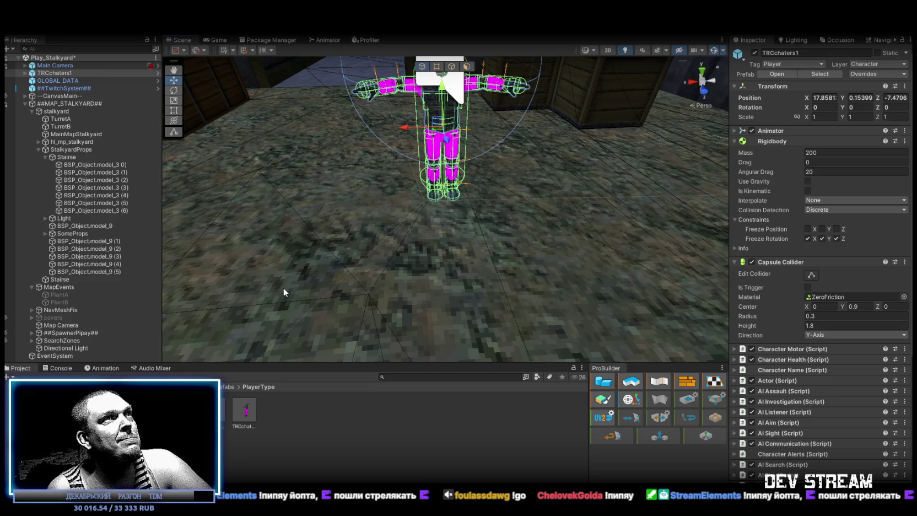
scroll(283, 287, "down", 5)
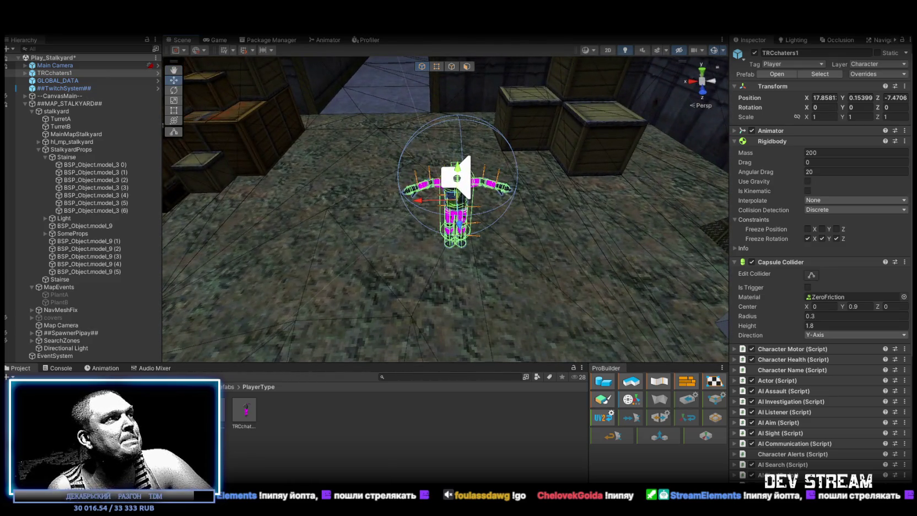
- Collapse the ##MAP_STALKYARD## group in the Hierarchy and browse the Models folder
left_click(26, 106)
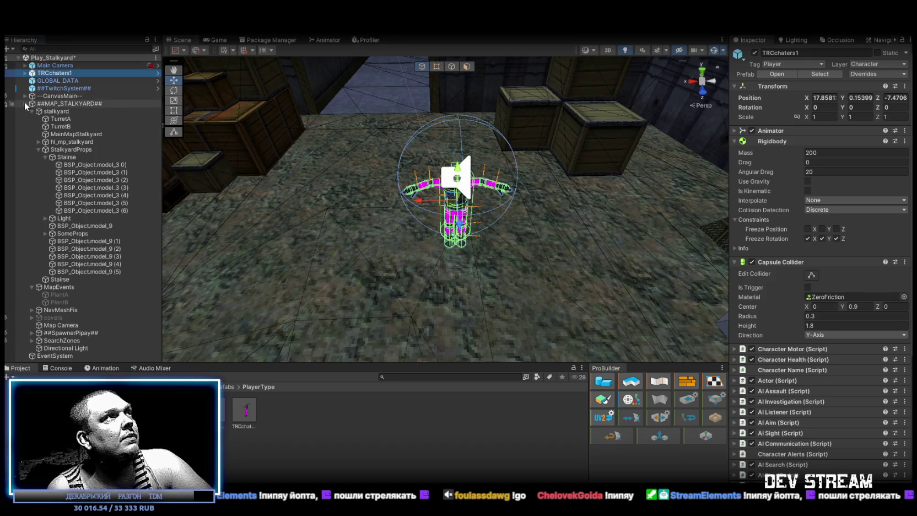
left_click(26, 103)
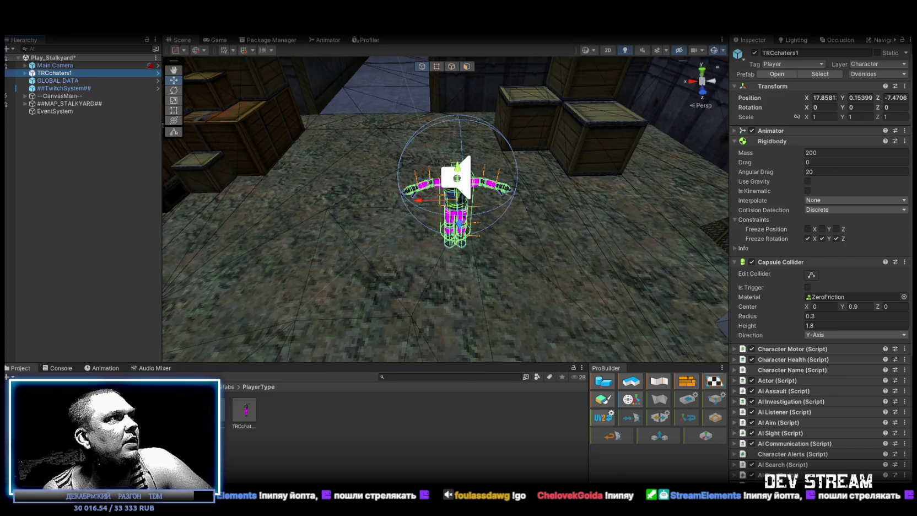
left_click(55, 419)
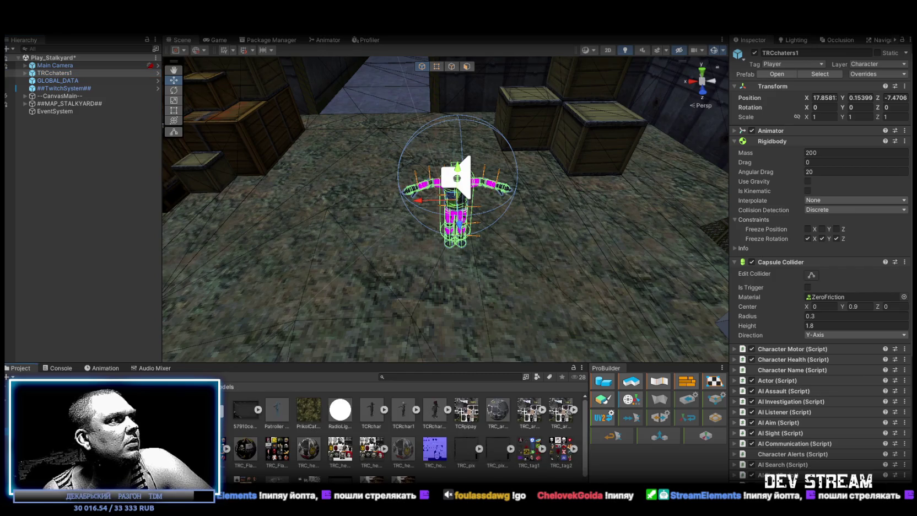
scroll(407, 430, "down", 1)
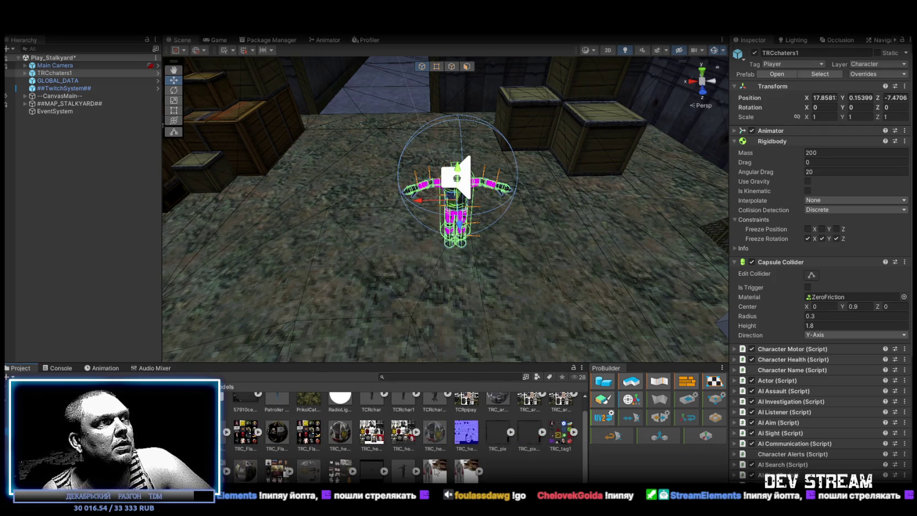
scroll(435, 462, "up", 1)
- Check the TCRchar model's import settings, noting its 0.45 scale factor
left_click(370, 417)
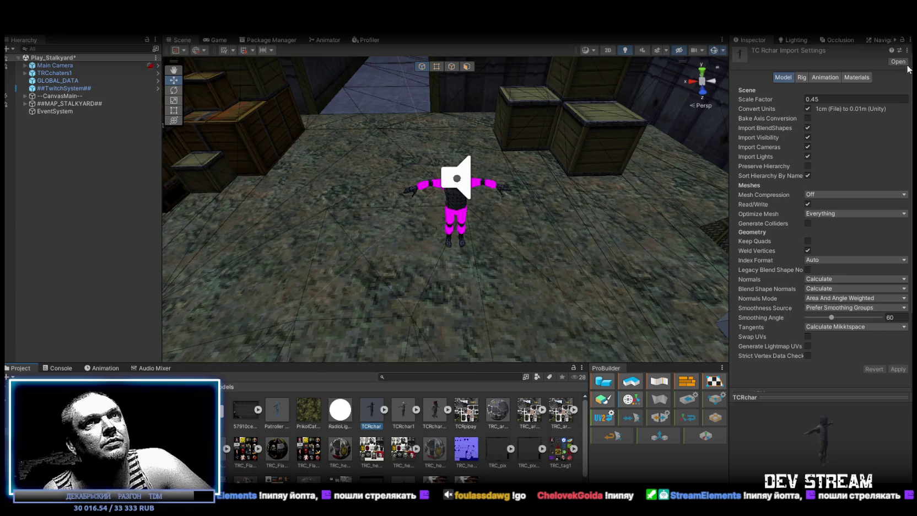
left_click(826, 99)
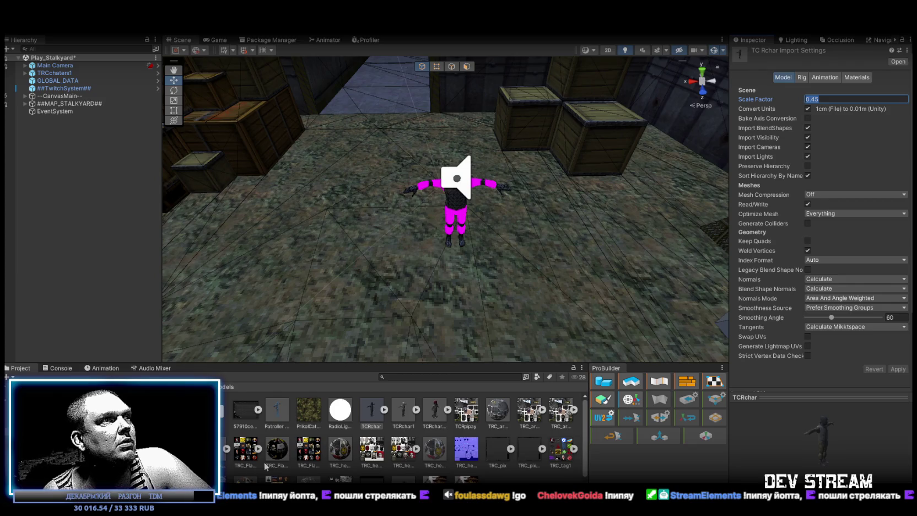
scroll(274, 447, "down", 1)
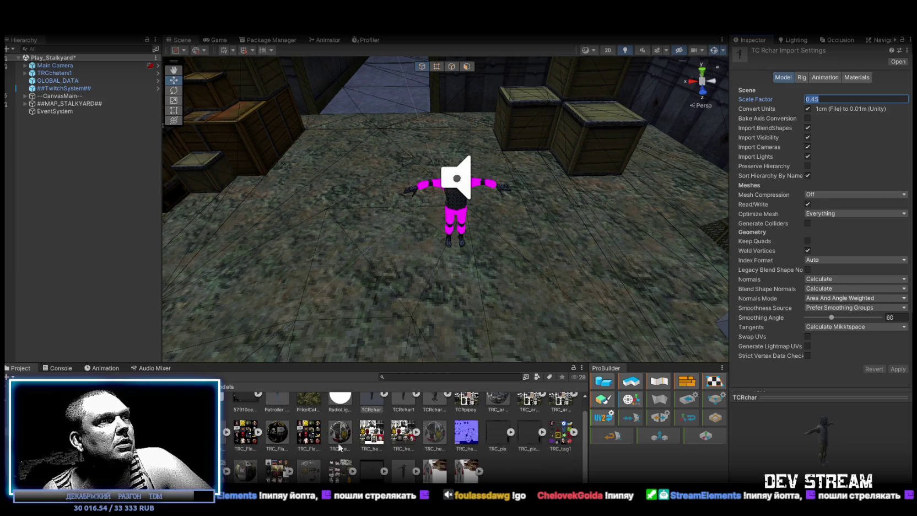
- Give TRC_zambi scale factor 0.45, calculated normals and Read/Write enabled, and apply
left_click(408, 473)
left_click(827, 98)
type("0.45")
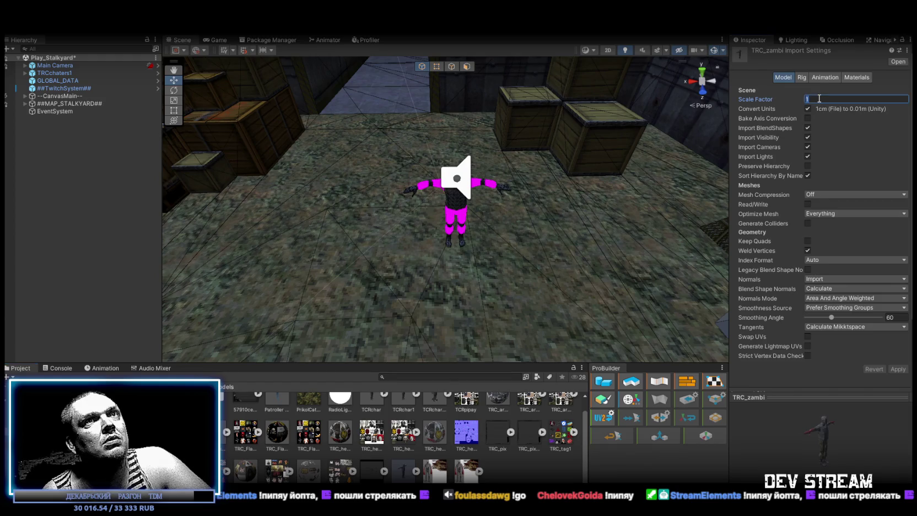
left_click(815, 278)
left_click(821, 293)
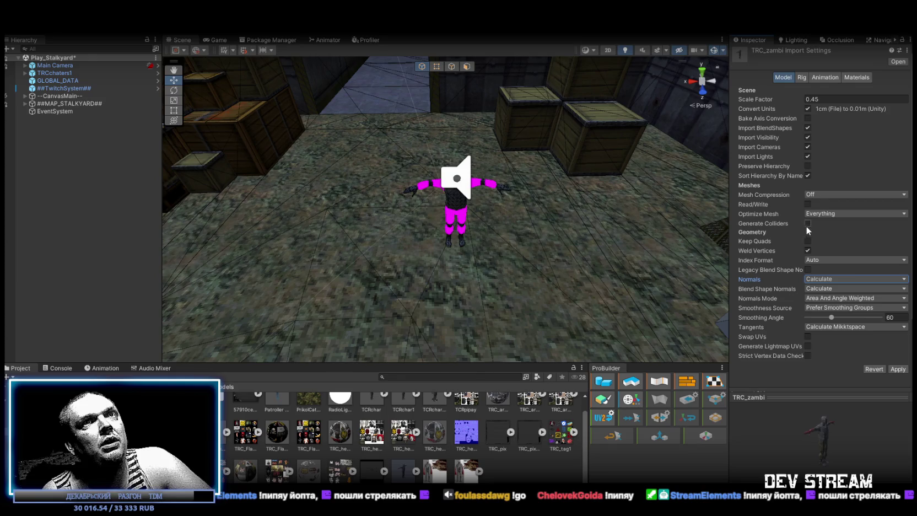
left_click(808, 204)
left_click(898, 369)
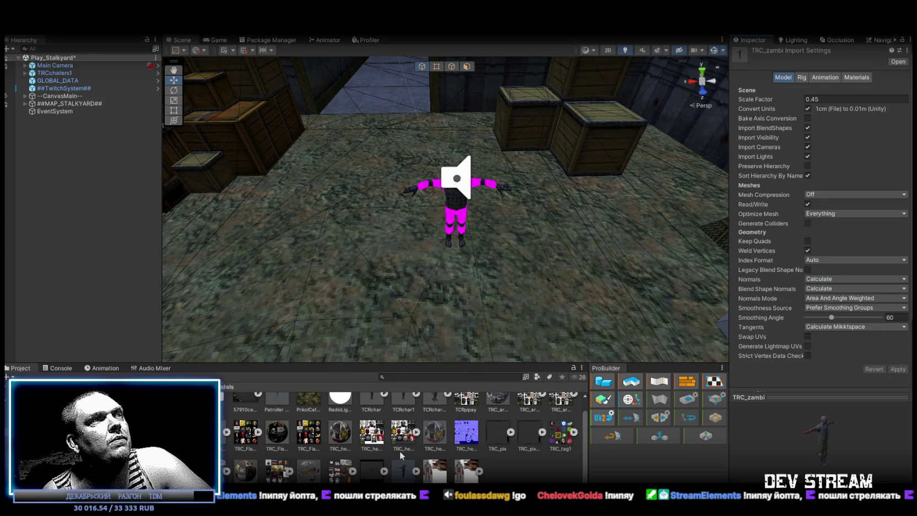
- Compare against TCRchar again, then open TRC_zambi's rig animation type options
scroll(369, 419, "up", 1)
left_click(370, 410)
scroll(384, 415, "down", 1)
left_click(403, 469)
left_click(802, 78)
left_click(821, 91)
- Set TRC_zambi's rig to Humanoid and remap the TCRpipay.png material to TRC_armor
left_click(842, 133)
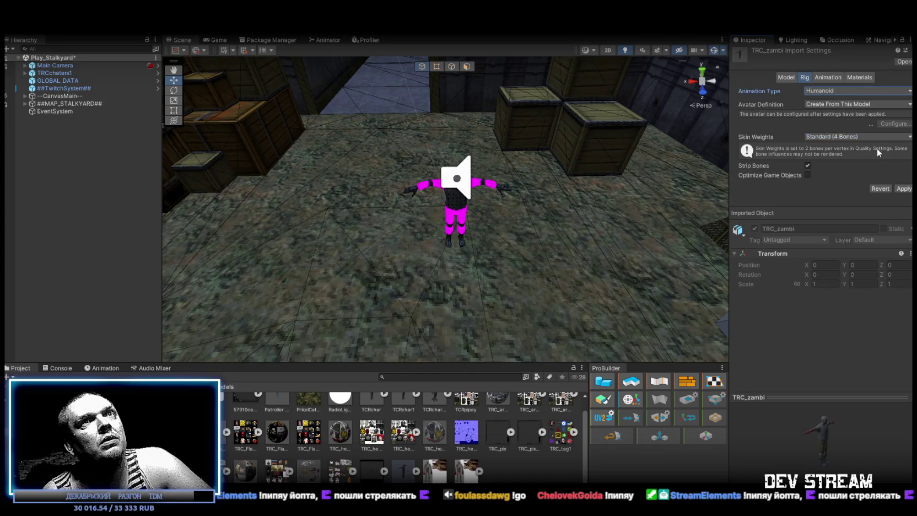
left_click(863, 78)
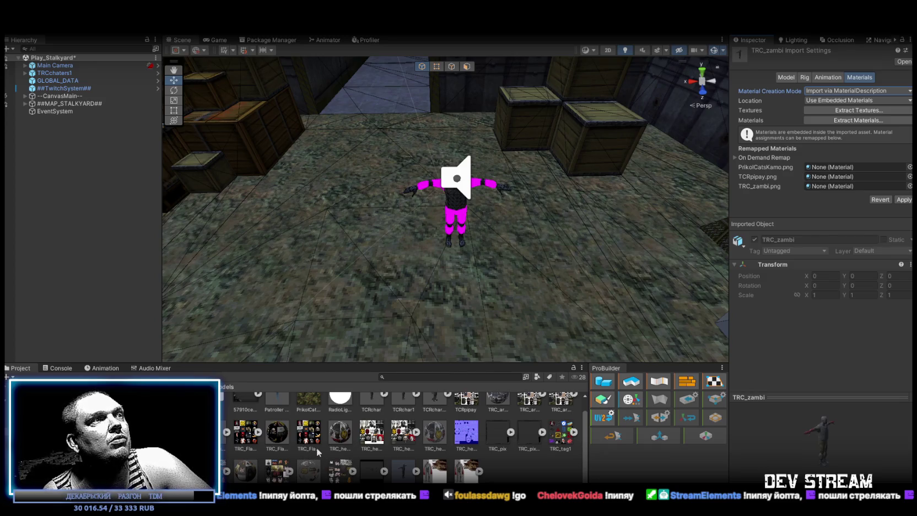
scroll(364, 449, "up", 1)
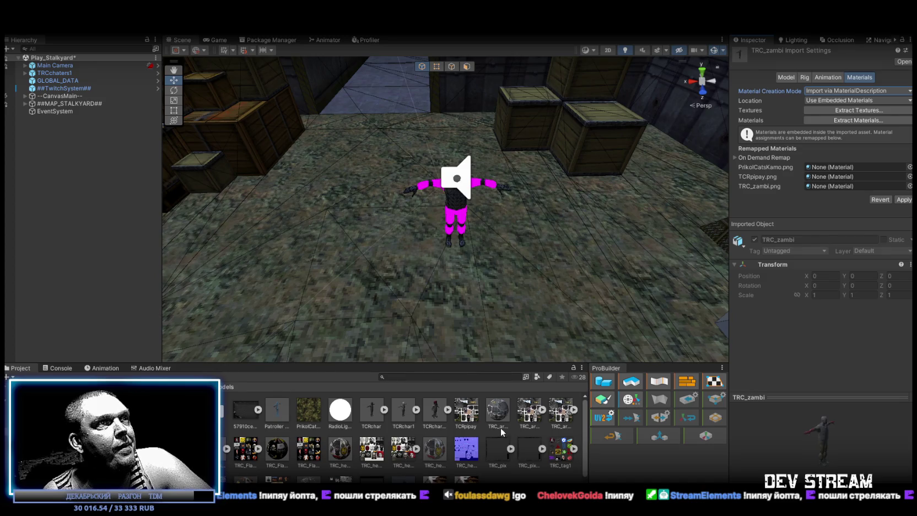
mouse_move(489, 417)
left_mouse_down()
mouse_move(471, 419)
mouse_move(826, 92)
mouse_move(843, 186)
mouse_move(842, 175)
left_mouse_up()
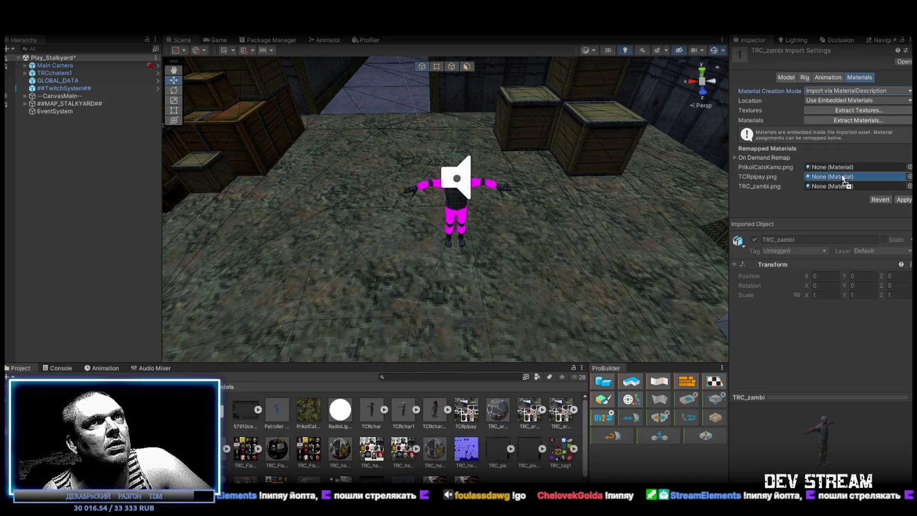
left_click_drag(842, 174, 841, 175)
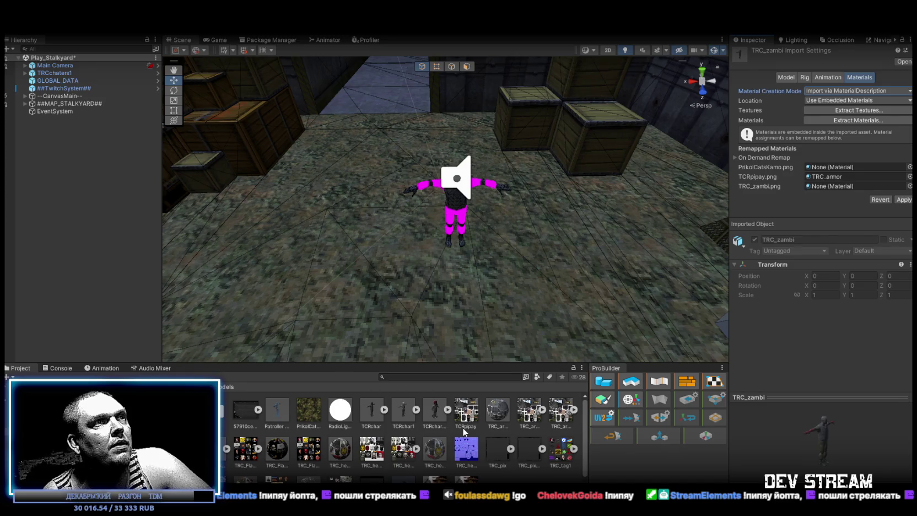
- Assign another asset to the material remap slots and apply the material import settings
scroll(463, 429, "down", 1)
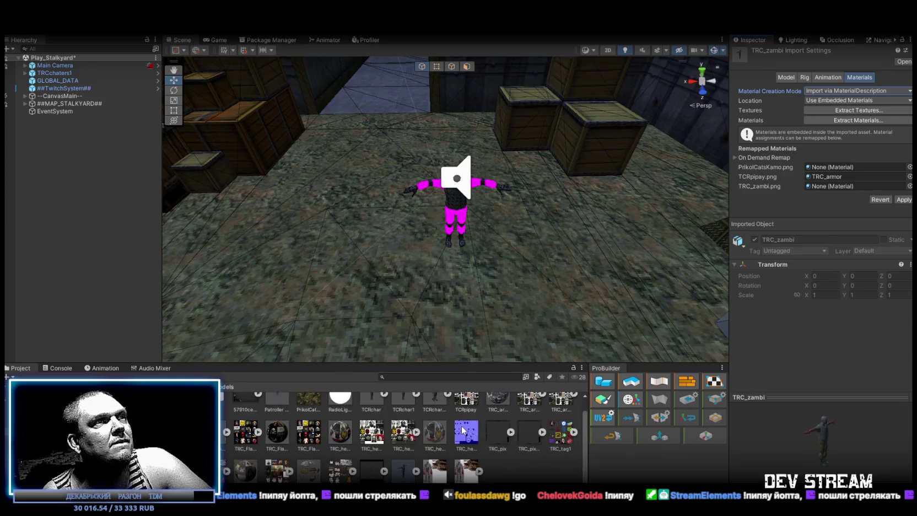
scroll(464, 430, "up", 1)
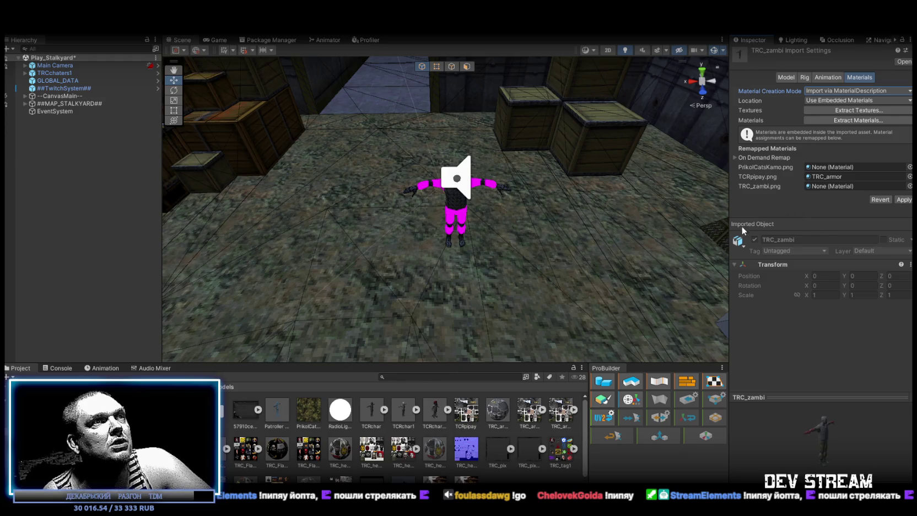
scroll(489, 448, "down", 1)
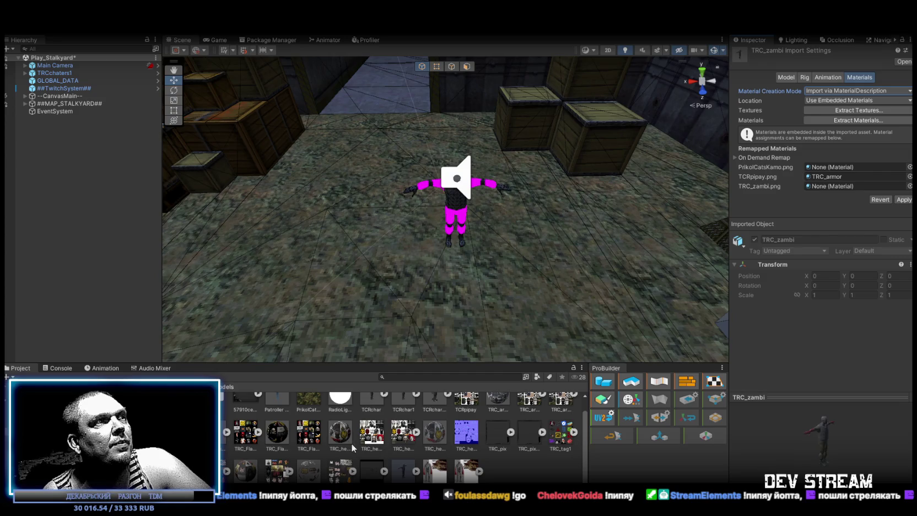
mouse_move(248, 480)
left_mouse_down()
mouse_move(836, 178)
mouse_move(836, 165)
left_mouse_up()
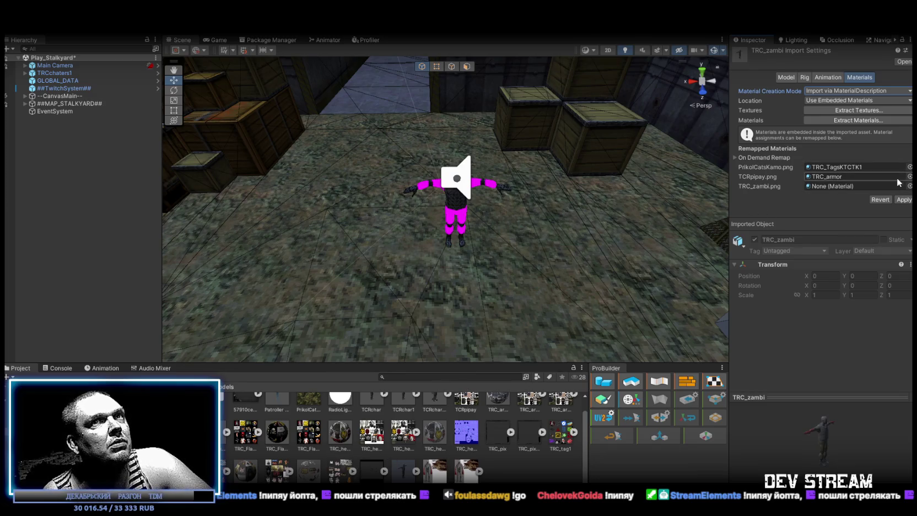
left_click(904, 200)
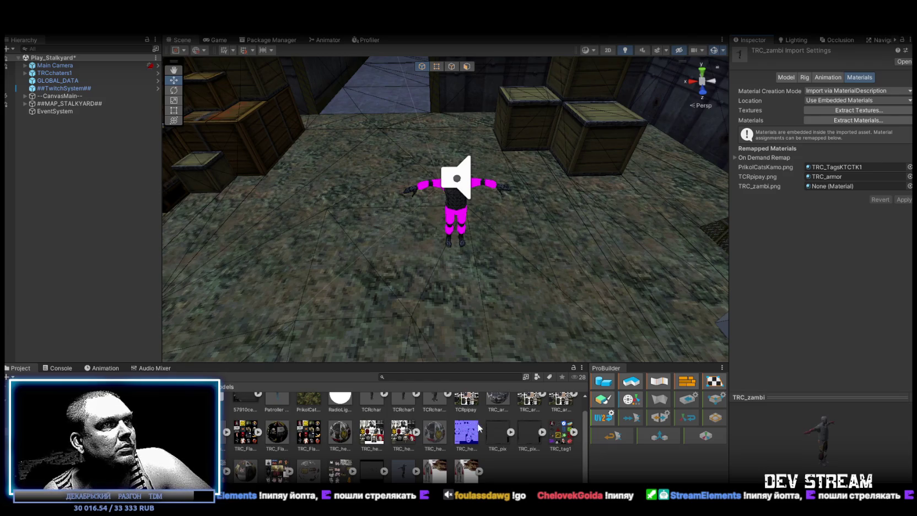
scroll(477, 426, "up", 1)
- Duplicate the TRC_armor material and rename the copy TRC_Zambi
left_click(506, 418)
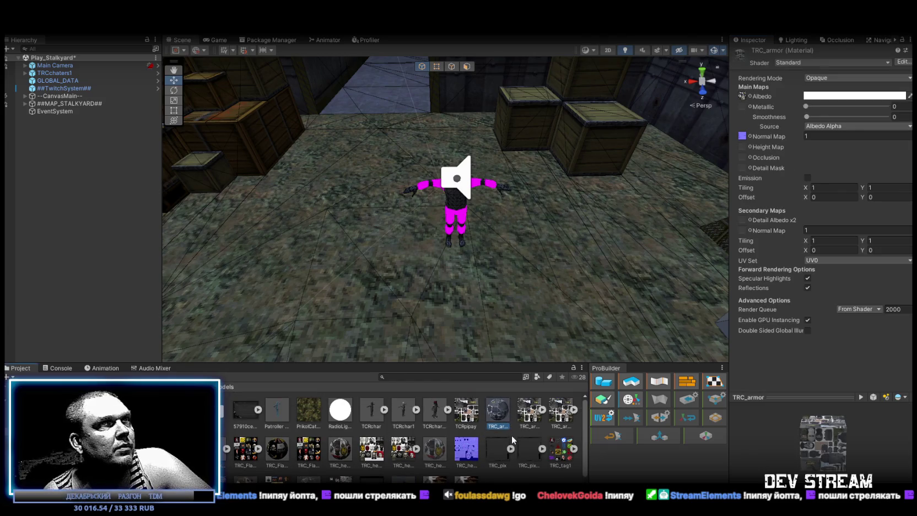
key("ctrl+d")
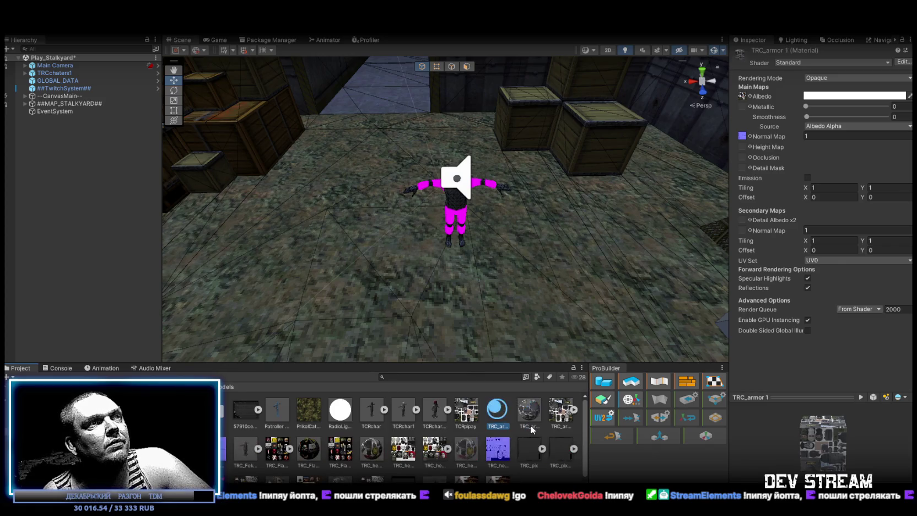
left_click(502, 427)
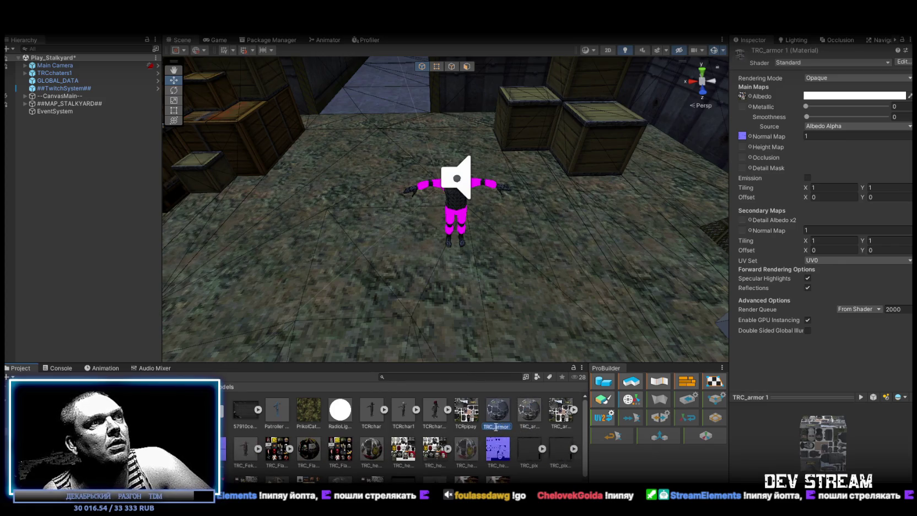
type("TRC_Za")
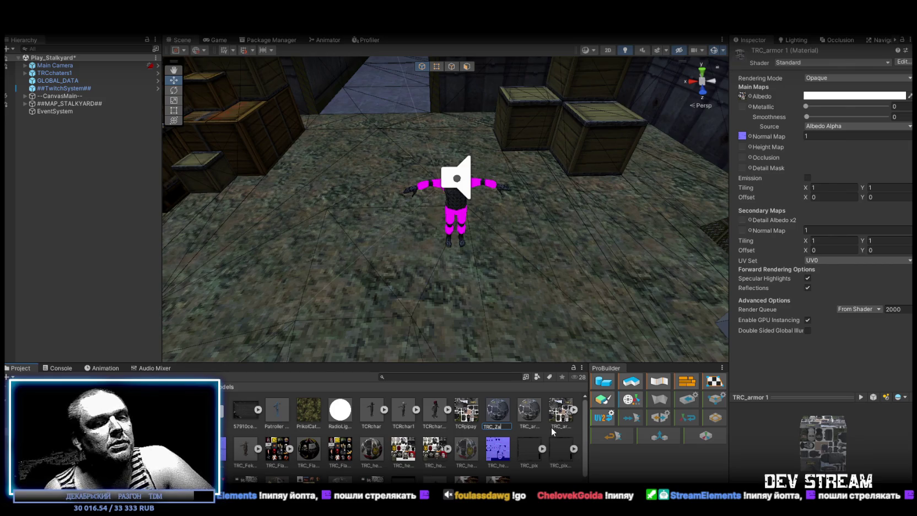
type("mbi")
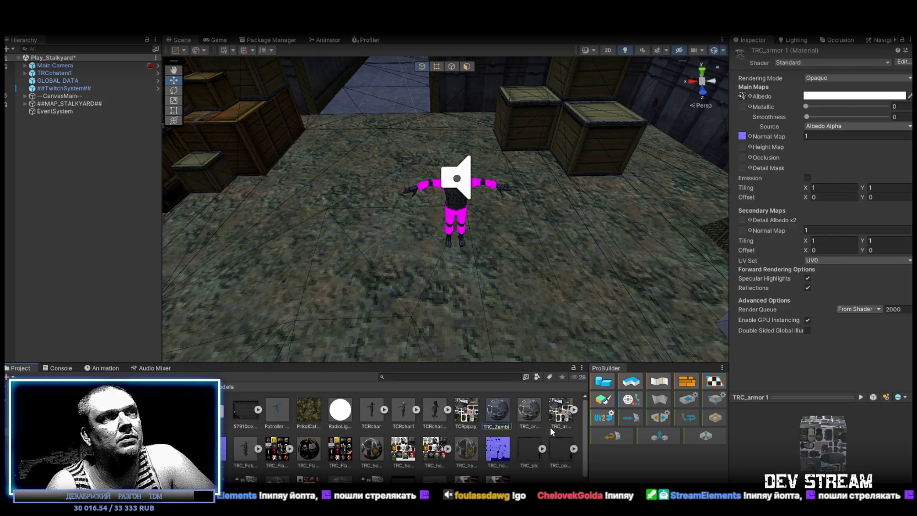
key("Return")
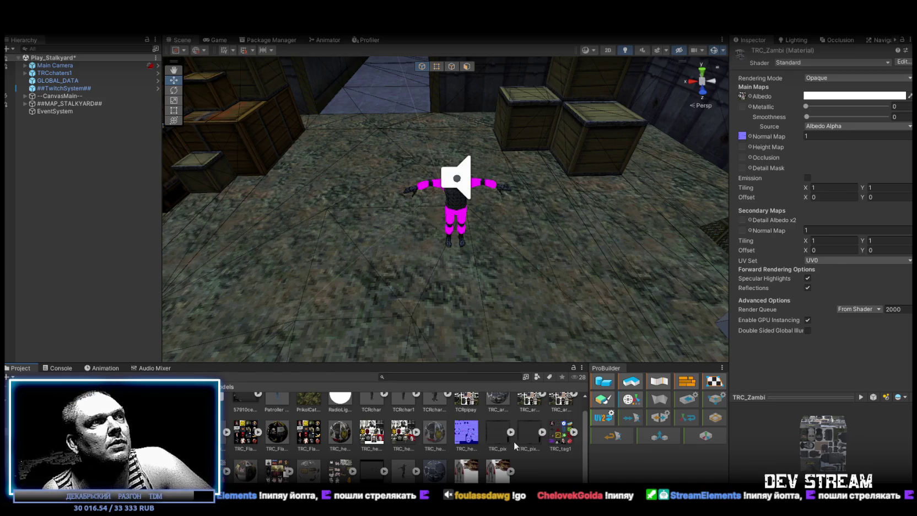
- Give TRC_Zambi the zombie texture as Albedo and TRC_camoNRM as its normal map
mouse_move(499, 471)
left_mouse_down()
mouse_move(693, 352)
mouse_move(792, 147)
mouse_move(744, 99)
left_mouse_up()
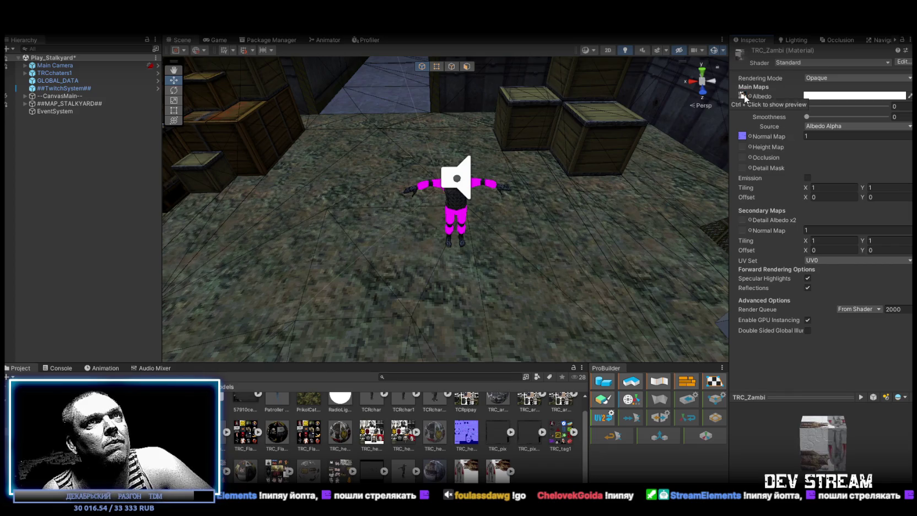
left_click(749, 96)
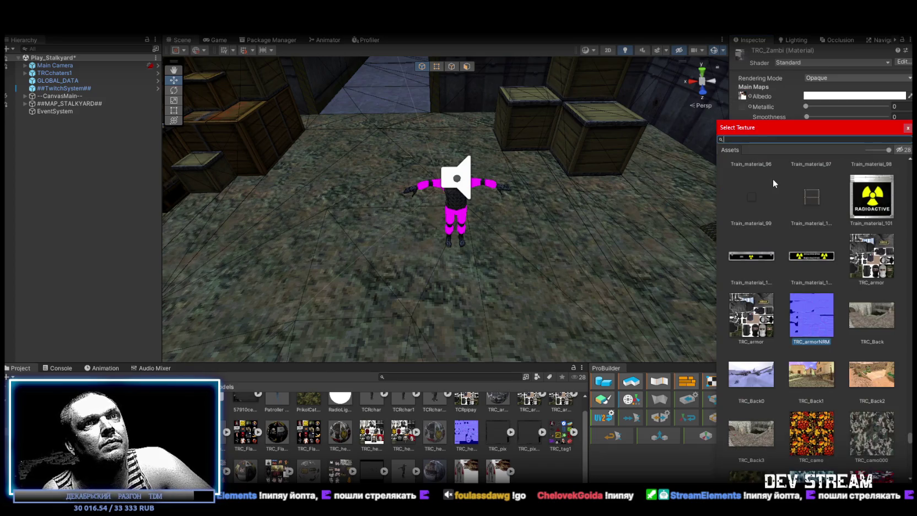
type("nrm")
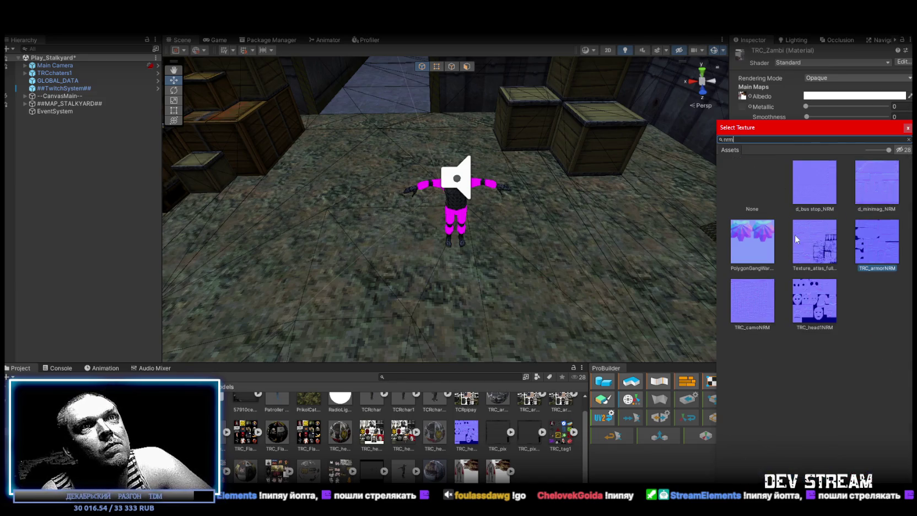
double_click(750, 302)
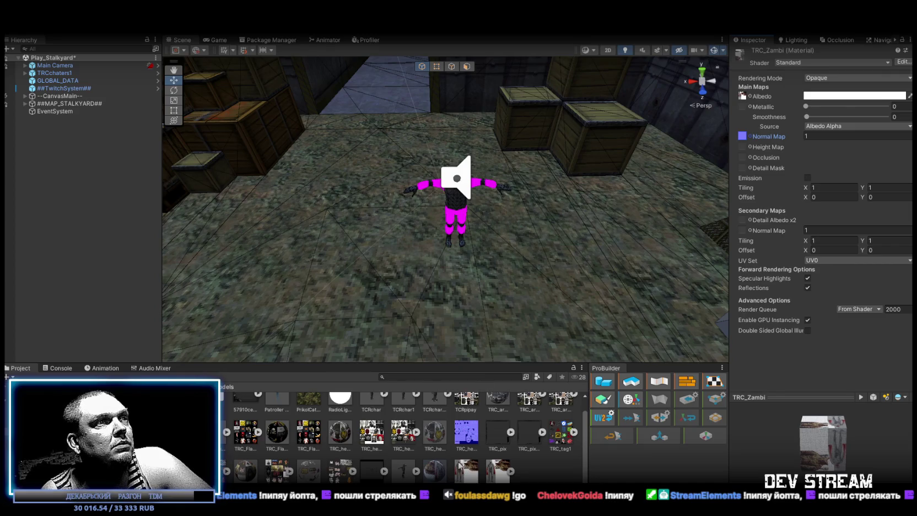
- Remap the TRC_zambi model's TRC_zambi.png material to TRC_Zambi and apply
left_click(402, 468)
mouse_move(445, 477)
left_mouse_down()
mouse_move(606, 248)
mouse_move(848, 186)
left_mouse_up()
left_click(903, 199)
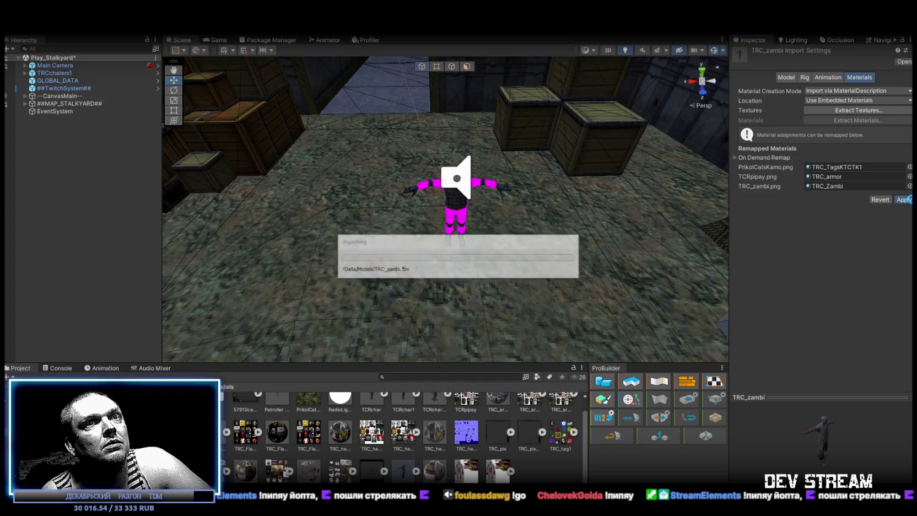
- Place the TRC_zambi model in the scene and frame it in view
mouse_move(410, 478)
left_mouse_down()
mouse_move(474, 231)
mouse_move(463, 253)
left_mouse_up()
key("f")
mouse_move(517, 223)
left_mouse_down()
mouse_move(481, 184)
mouse_move(483, 169)
mouse_move(399, 139)
mouse_move(421, 135)
mouse_move(446, 164)
mouse_move(462, 149)
mouse_move(454, 158)
mouse_move(472, 160)
mouse_move(474, 190)
left_mouse_up()
scroll(474, 190, "up", 5)
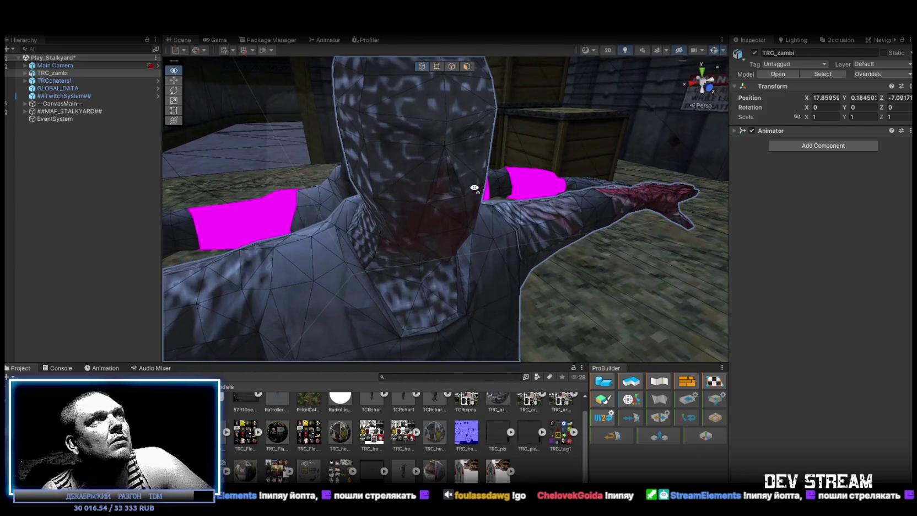
key("f")
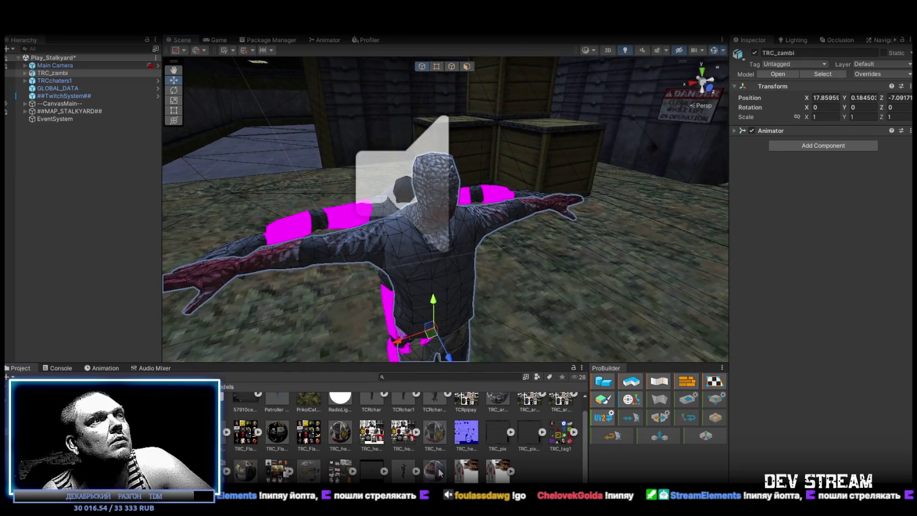
- Open the TRC_Zambi material and browse its texture choices
left_click(475, 226)
left_click(751, 136)
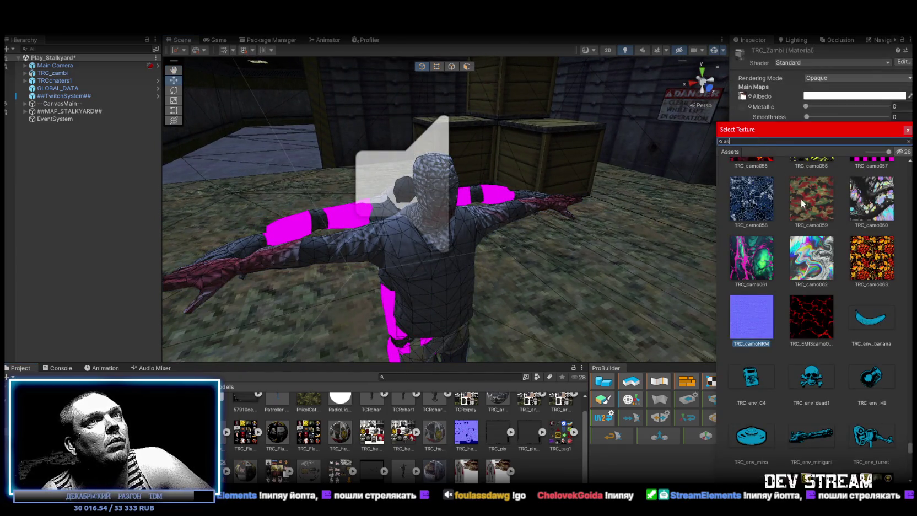
type("asd")
scroll(621, 183, "up", 5)
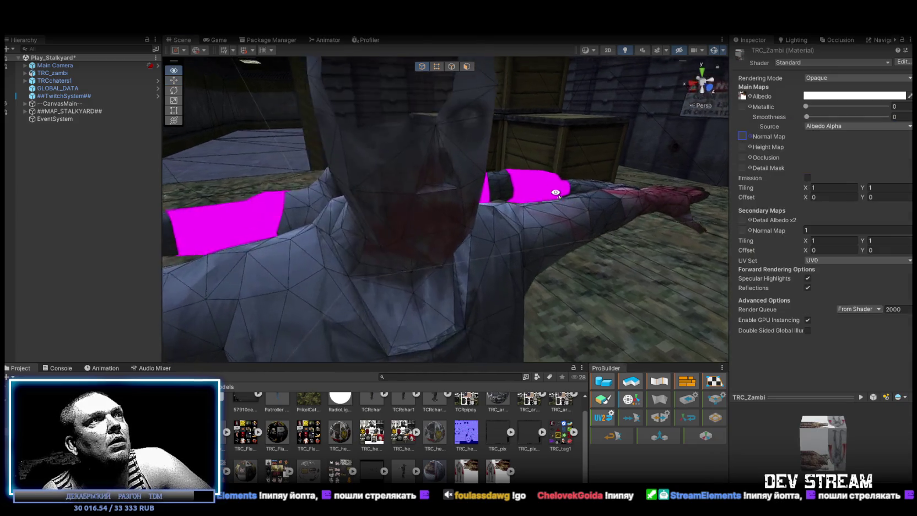
scroll(546, 169, "down", 4)
left_click_drag(547, 169, 529, 182)
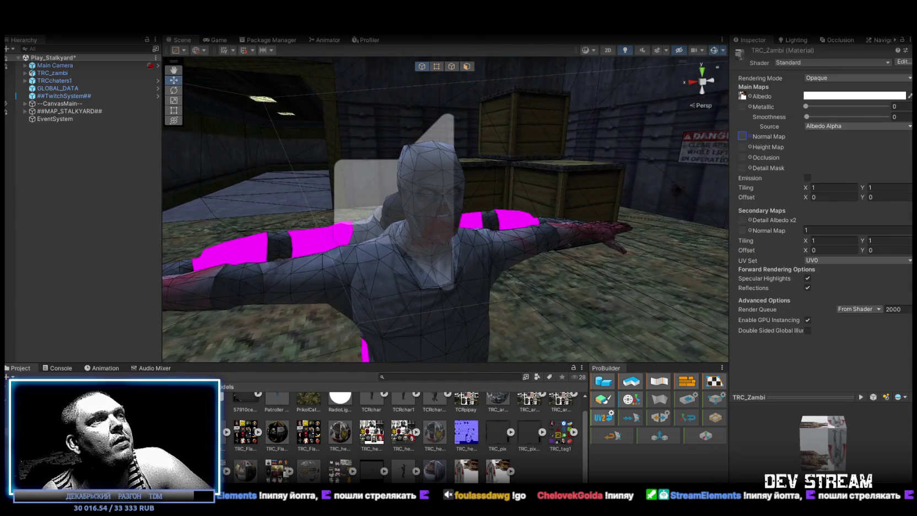
- Inspect the TRC_zambi textures' import settings, then select the TRC_zambi scene object
left_click(498, 471)
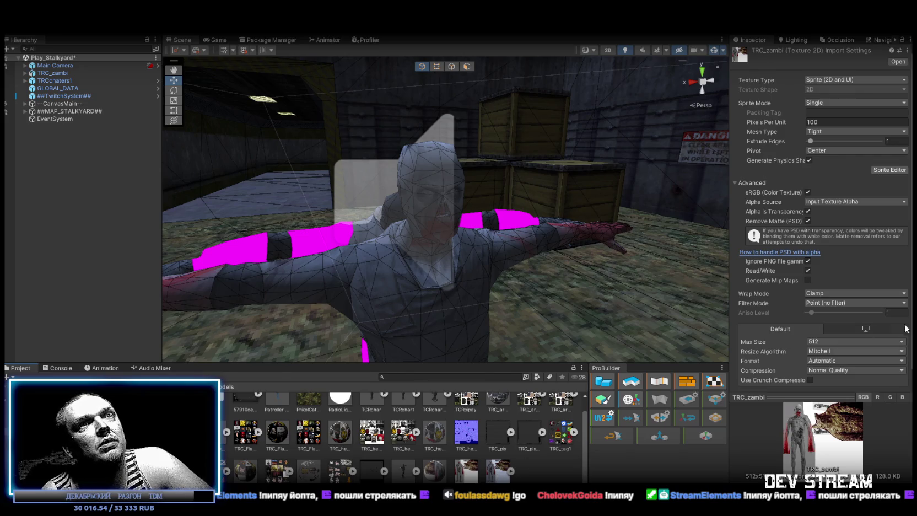
left_click(468, 471)
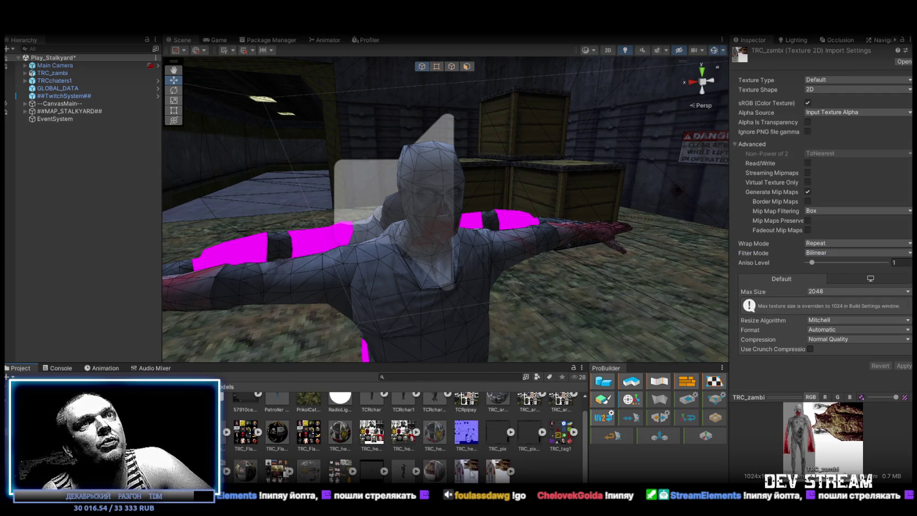
left_click(501, 472)
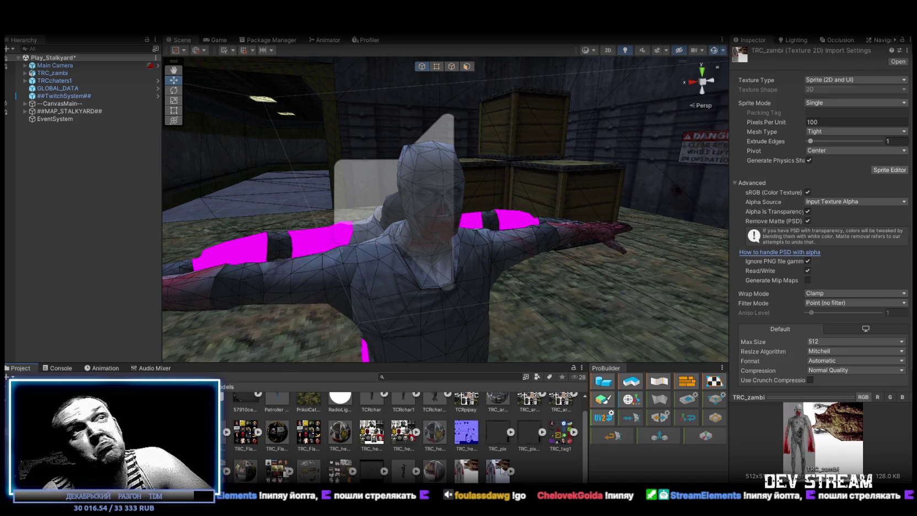
mouse_move(494, 230)
left_mouse_down()
mouse_move(675, 224)
mouse_move(441, 215)
mouse_move(584, 205)
mouse_move(482, 219)
mouse_move(479, 186)
mouse_move(470, 312)
left_mouse_up()
scroll(333, 459, "up", 2)
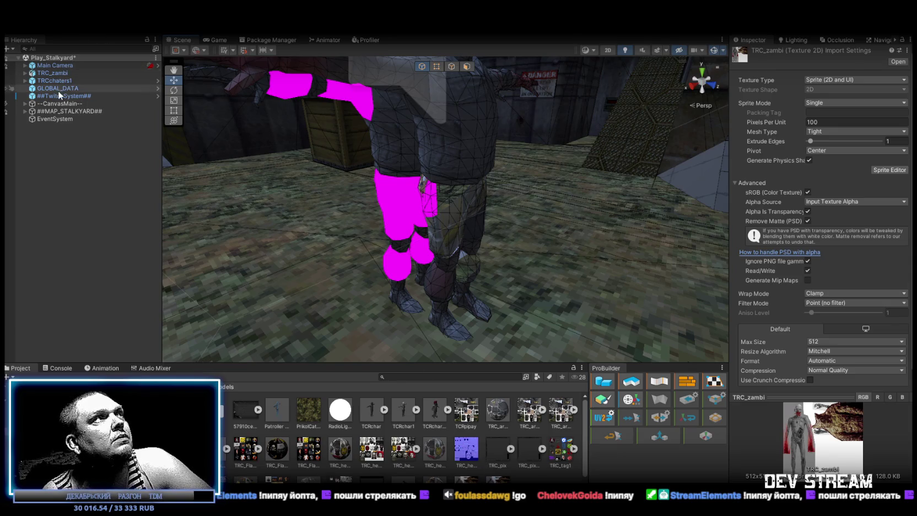
left_click(34, 73)
- Expand TRC_zambi and Zambi, select Zambi_Shtani, and check its empty material slot
left_click(25, 73)
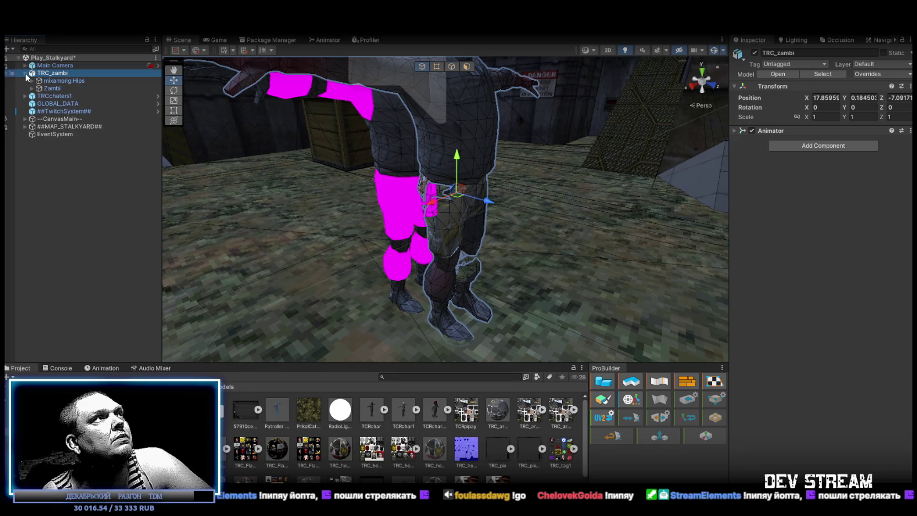
left_click(32, 88)
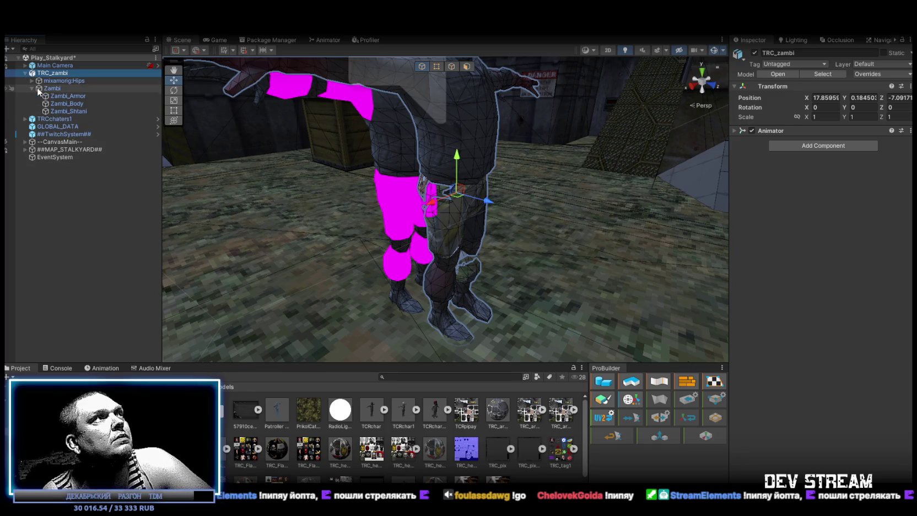
left_click(75, 111)
left_click(907, 223)
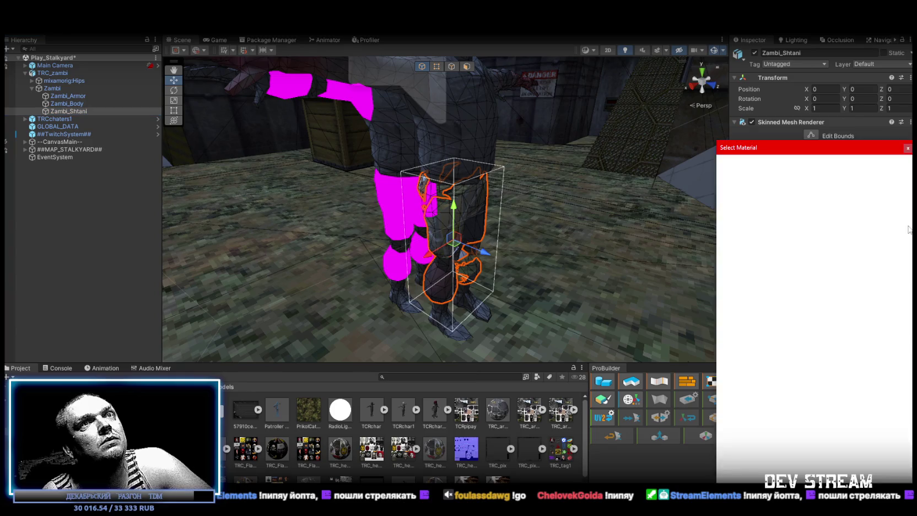
type("asd")
key("Escape")
- Orbit and zoom the view around the zombie's magenta arms
left_click_drag(557, 182, 477, 177)
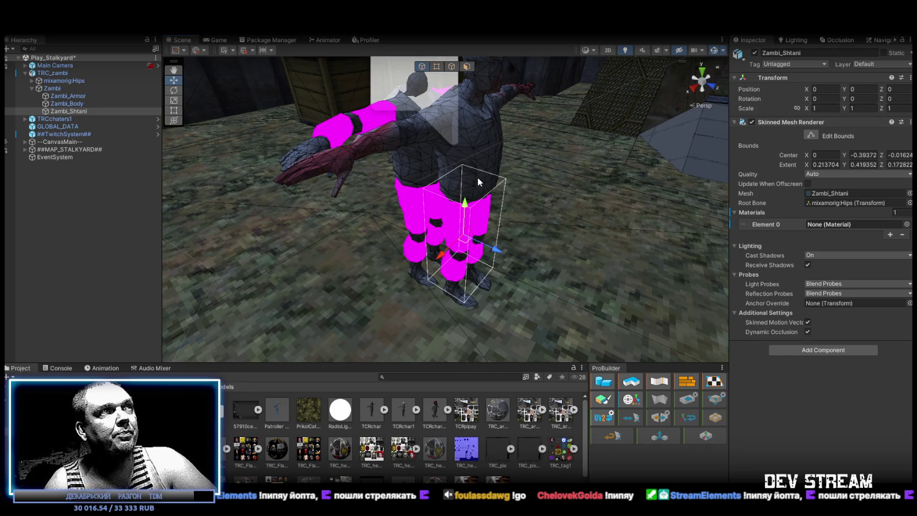
mouse_move(470, 116)
left_mouse_down()
mouse_move(436, 238)
mouse_move(368, 272)
mouse_move(374, 255)
mouse_move(350, 282)
left_mouse_up()
mouse_move(499, 293)
left_mouse_down()
mouse_move(454, 209)
mouse_move(458, 220)
mouse_move(465, 215)
mouse_move(479, 155)
mouse_move(579, 181)
mouse_move(325, 402)
left_mouse_up()
scroll(453, 209, "down", 10)
scroll(465, 215, "up", 10)
scroll(579, 182, "down", 5)
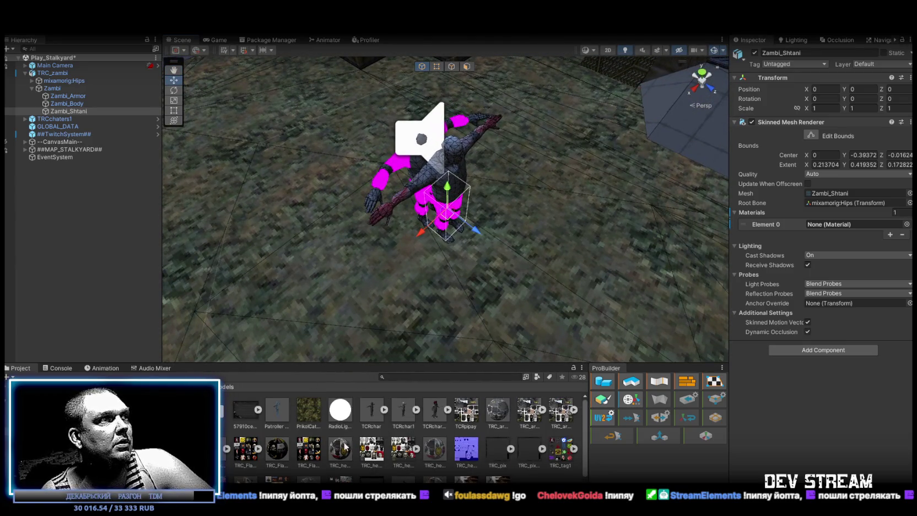
scroll(345, 447, "down", 1)
- Remap TRC_Fekaloid's material to TRC_Zambi, with 0.45 scale, read/write, and calculated normals
left_click(230, 433)
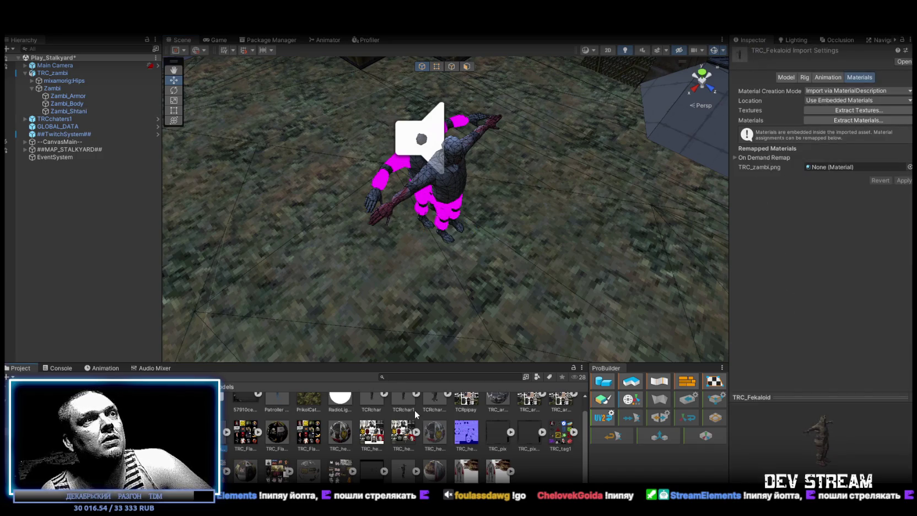
left_click_drag(506, 424, 833, 162)
left_click(784, 78)
type(".45")
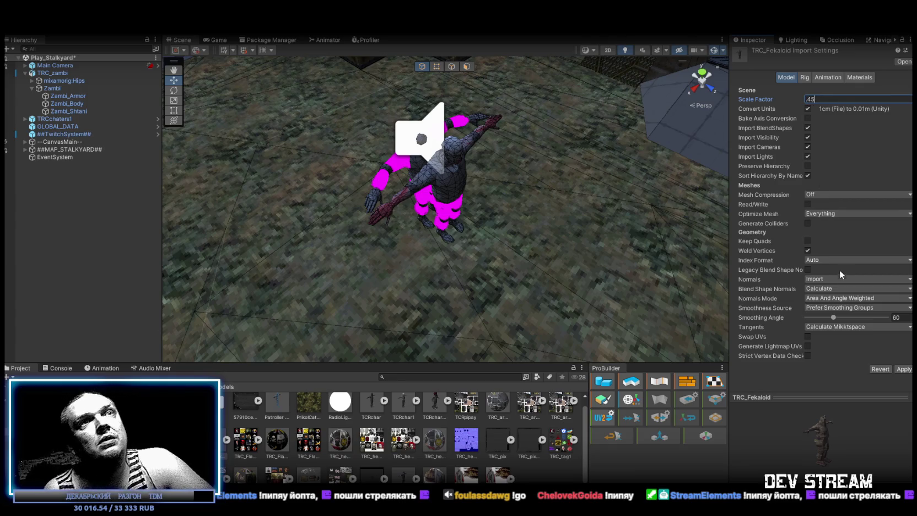
left_click(808, 204)
left_click(821, 278)
left_click(826, 297)
- Set TRC_Fekaloid's rig to Humanoid, apply, and place it in the scene
left_click(804, 79)
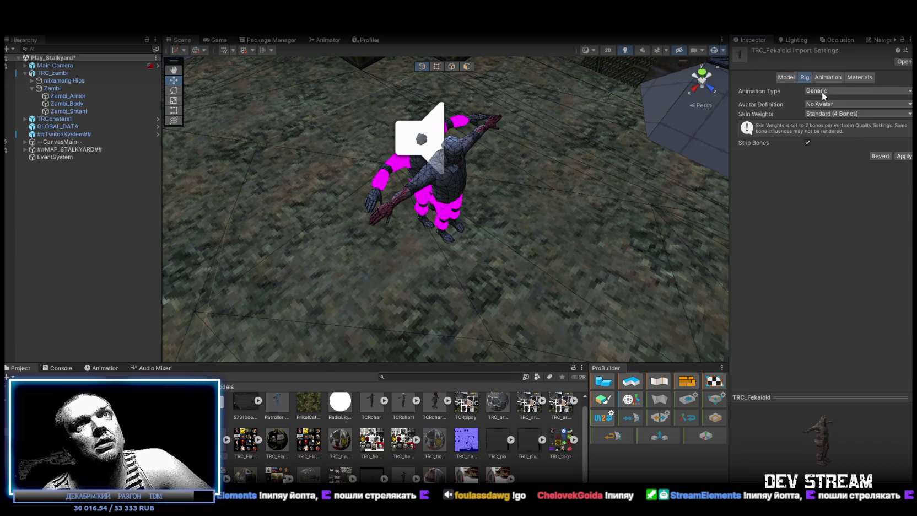
left_click(821, 91)
left_click(826, 133)
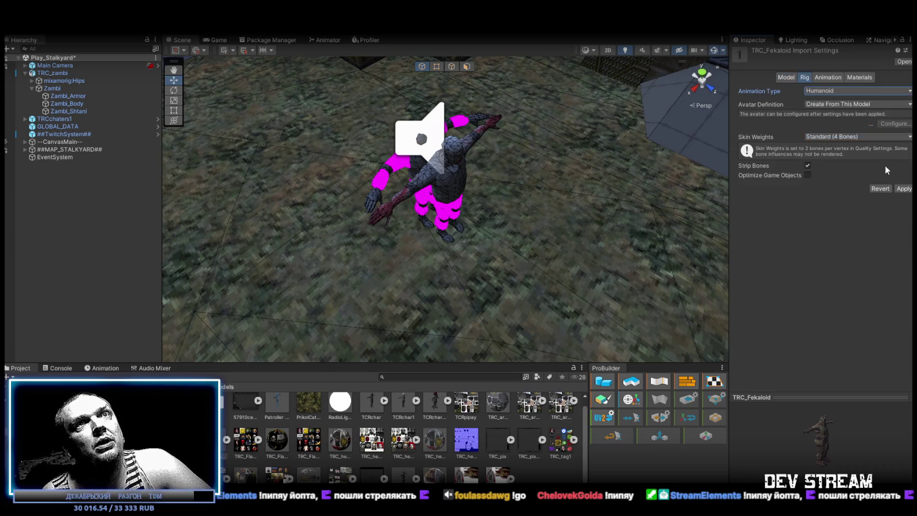
left_click(904, 188)
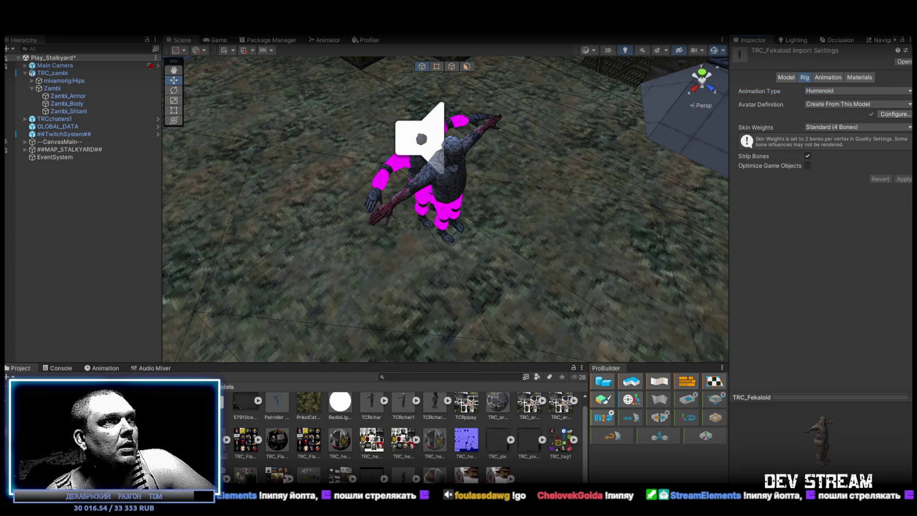
mouse_move(233, 451)
left_mouse_down()
mouse_move(359, 313)
mouse_move(497, 246)
mouse_move(478, 250)
mouse_move(494, 180)
mouse_move(556, 258)
mouse_move(432, 268)
mouse_move(542, 281)
mouse_move(513, 272)
mouse_move(448, 271)
mouse_move(541, 291)
mouse_move(449, 287)
mouse_move(436, 300)
mouse_move(303, 313)
mouse_move(429, 277)
mouse_move(520, 303)
mouse_move(498, 292)
mouse_move(498, 262)
mouse_move(492, 268)
mouse_move(510, 279)
mouse_move(450, 260)
mouse_move(450, 298)
left_mouse_up()
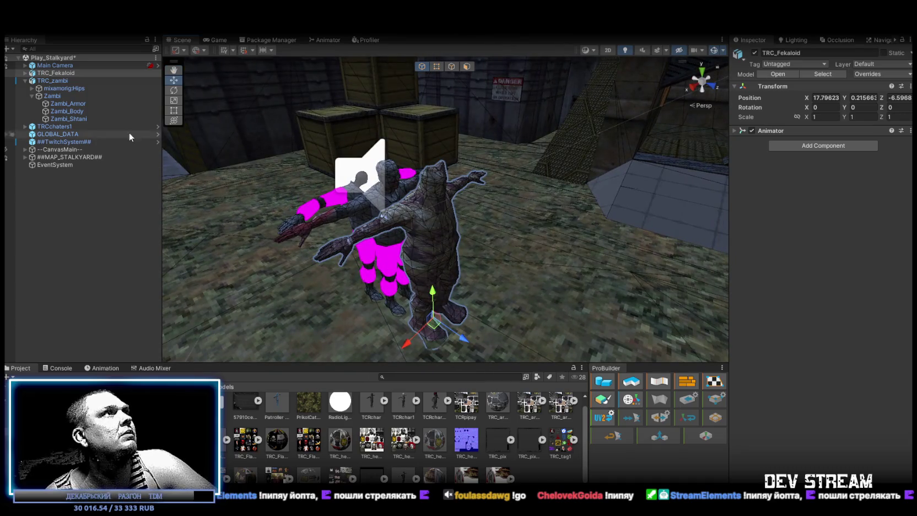
- Collapse TRC_zambi in the Hierarchy and inspect the Patroller character prefab
left_click(25, 81)
left_click(55, 81)
left_click(61, 76)
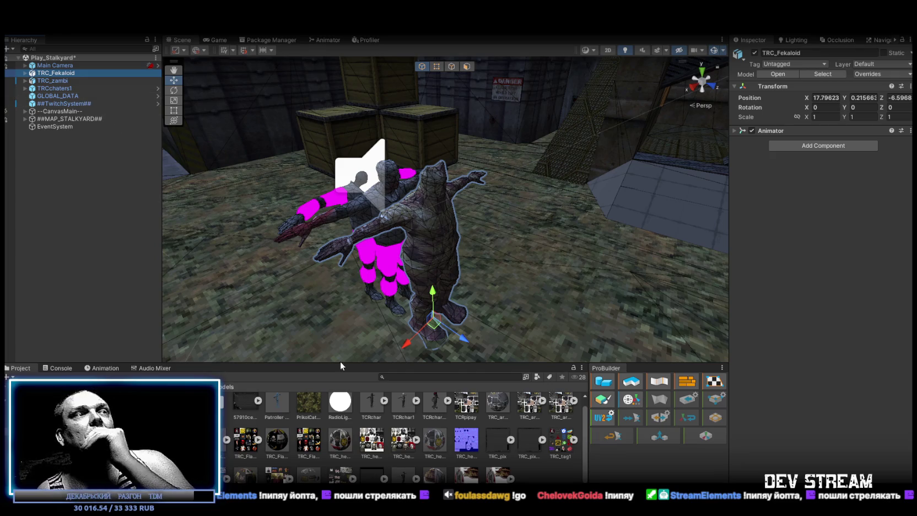
scroll(322, 465, "up", 1)
left_click(280, 409)
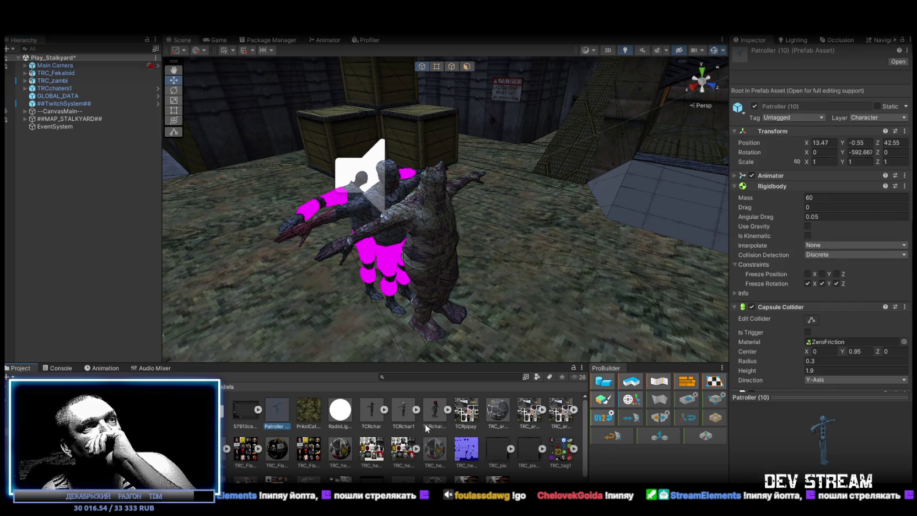
- Search the Project panel for the 'zombi' assets
scroll(448, 444, "down", 2)
scroll(448, 444, "up", 2)
type("zom")
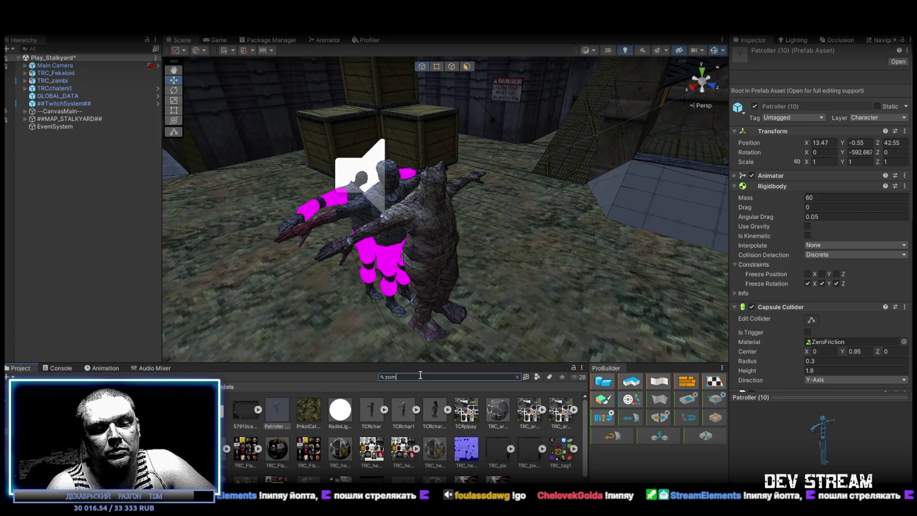
type("bi")
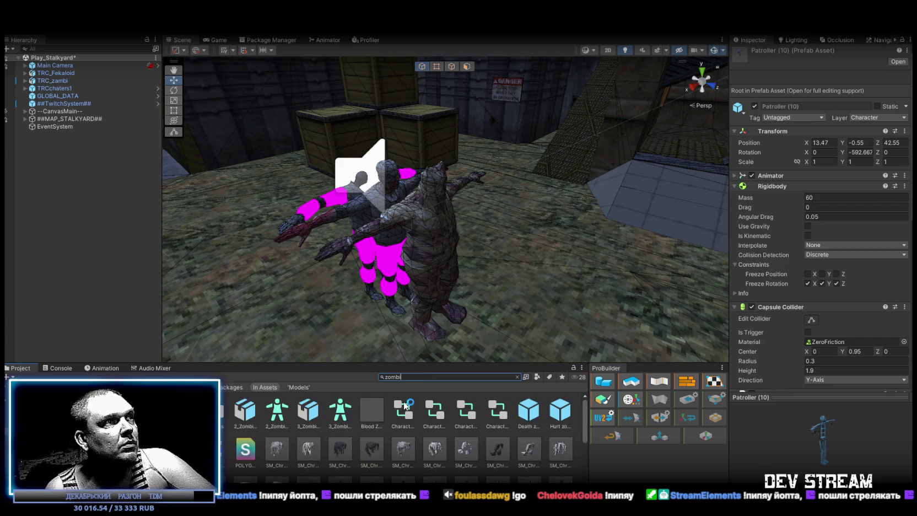
scroll(443, 436, "down", 3)
scroll(442, 435, "down", 3)
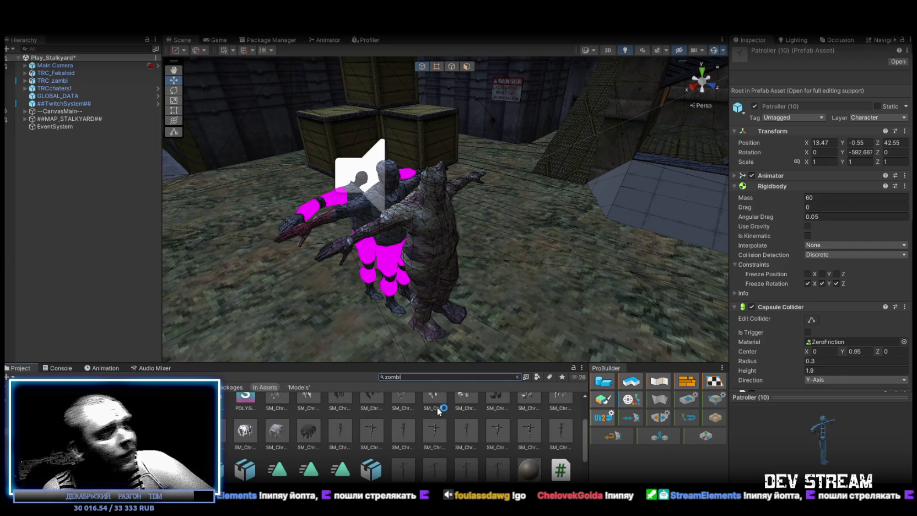
left_click(500, 474)
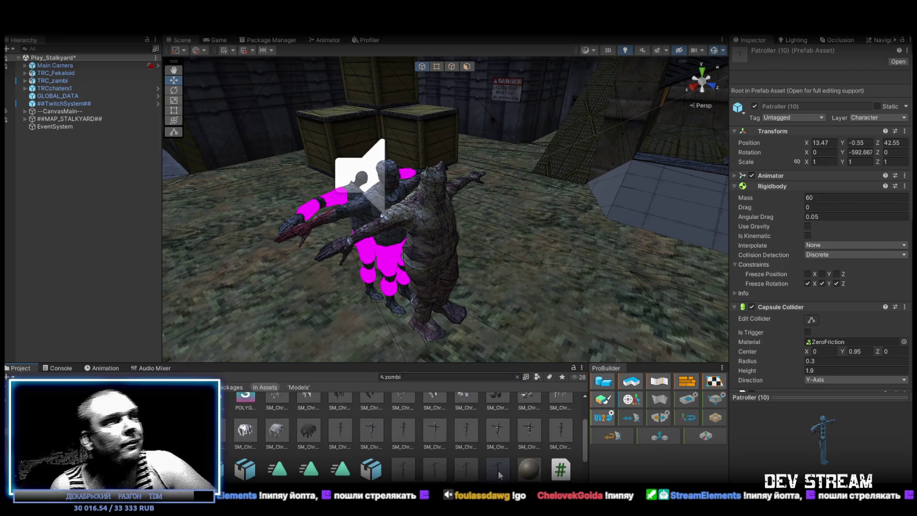
- Compare the ZombieGuy1 and ZombieGuy2 prefabs and drop ZombieGuy2 under TRC_Fekaloid
left_click(496, 472)
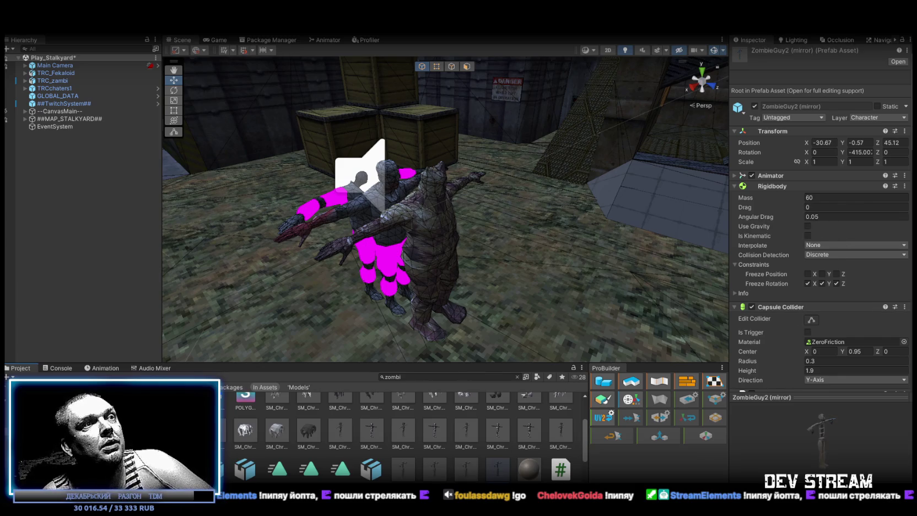
left_click(413, 473)
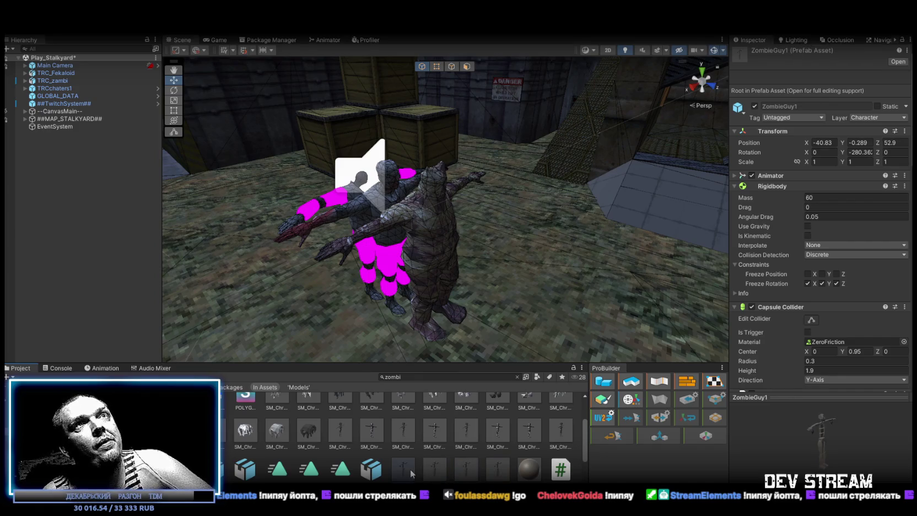
left_click(489, 476)
left_click(470, 476)
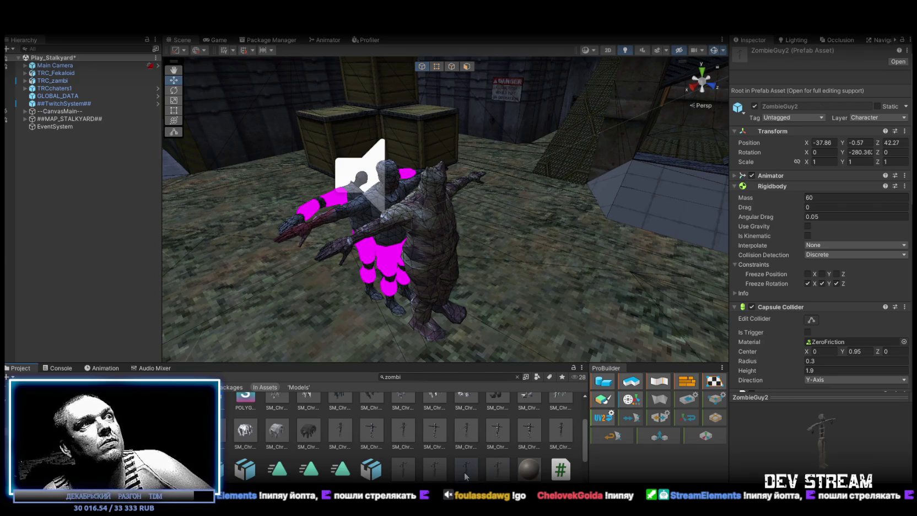
left_click_drag(187, 135, 58, 73)
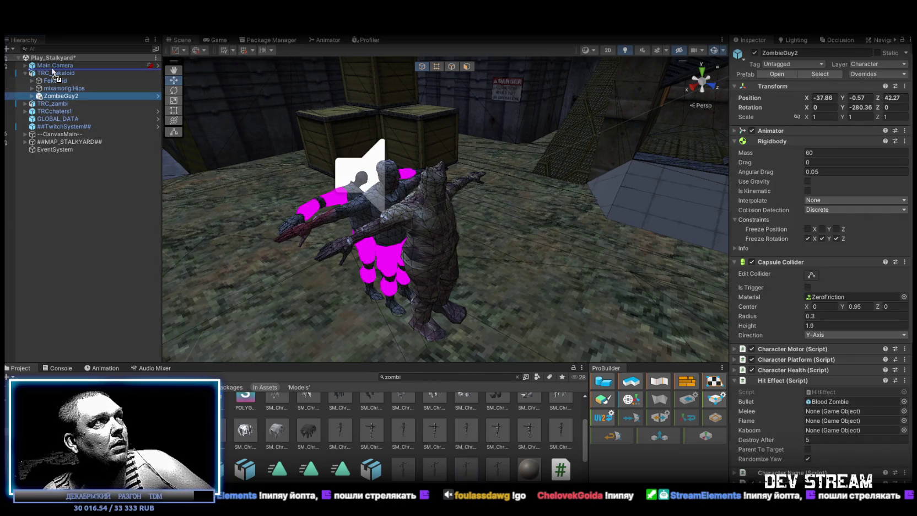
- Move ZombieGuy2 to the scene's top level with Z position 0
left_click_drag(54, 73, 58, 82)
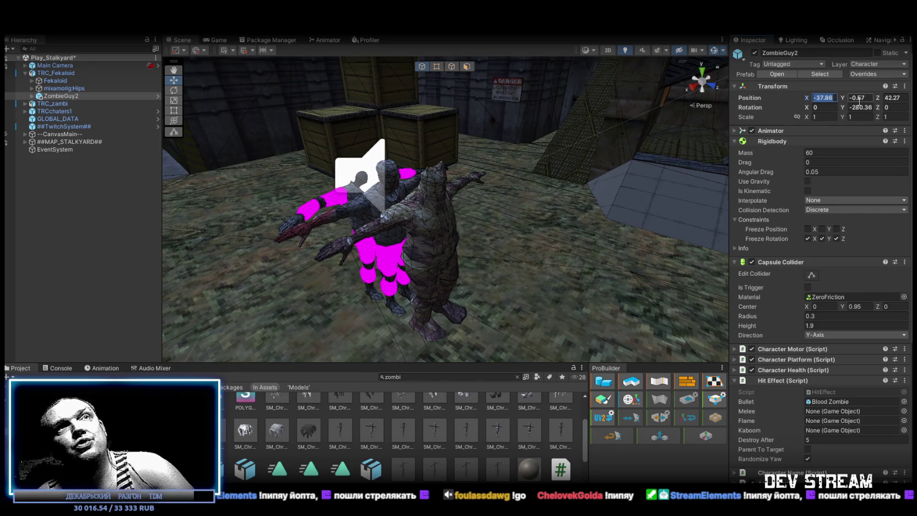
left_click(895, 98)
type("0")
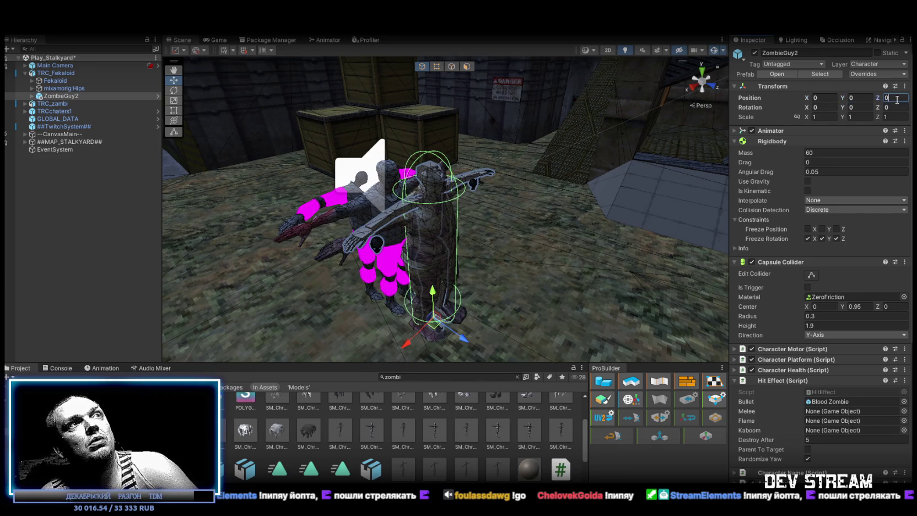
mouse_move(85, 96)
left_mouse_down()
mouse_move(60, 97)
mouse_move(53, 70)
left_mouse_up()
- Unpack the ZombieGuy2 prefab into a regular scene object
left_click(54, 81)
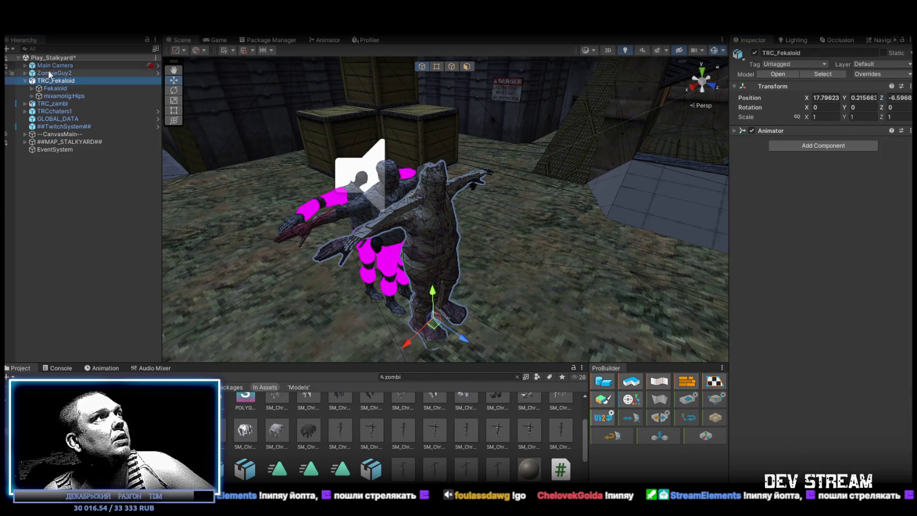
left_click(25, 73)
right_click(45, 73)
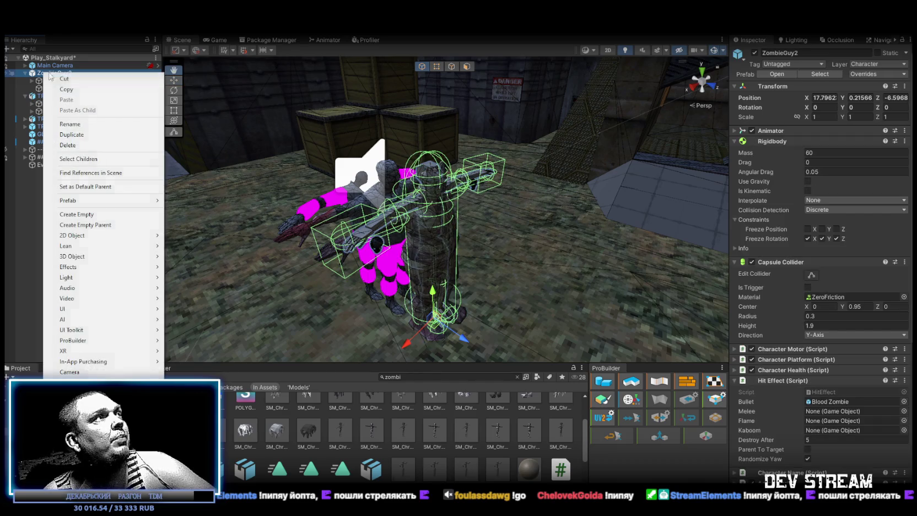
mouse_move(105, 200)
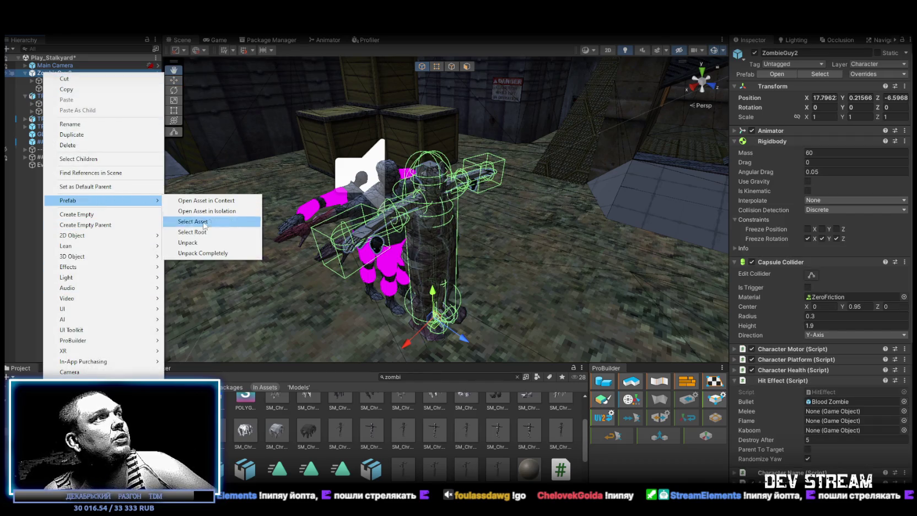
left_click(182, 240)
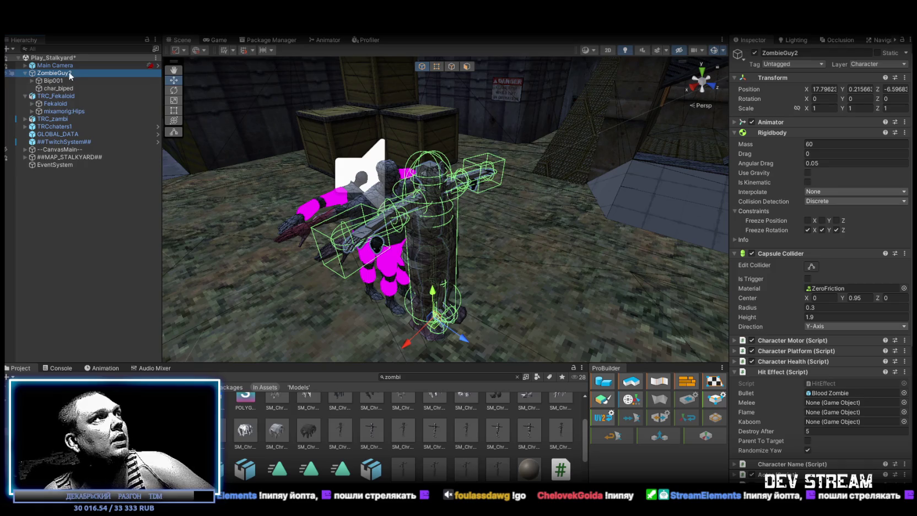
- Unpack the original TRC_Fekaloid model prefab
left_click(58, 97)
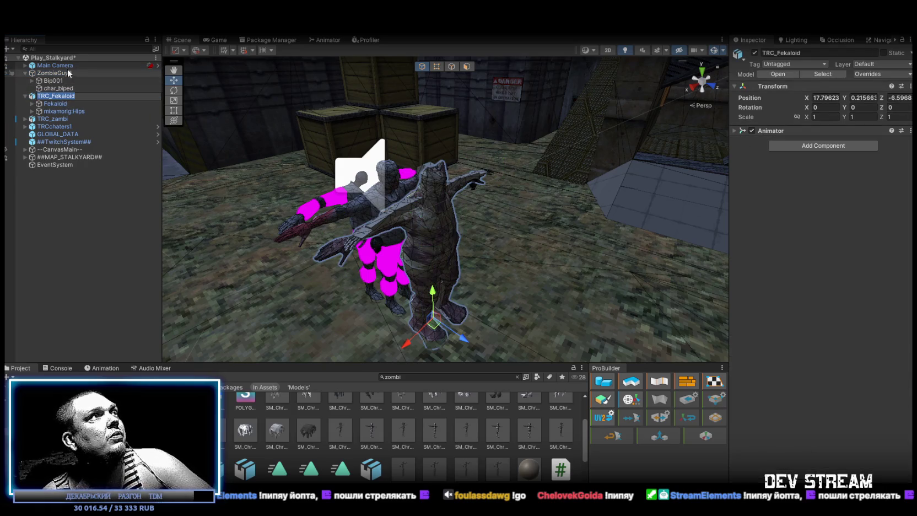
left_click(69, 73)
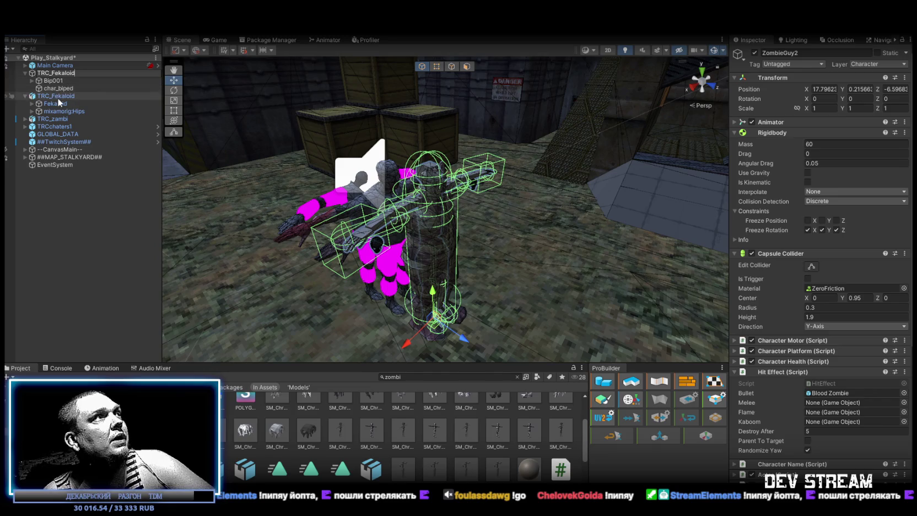
right_click(58, 97)
mouse_move(127, 227)
left_click(215, 259)
- Move Fekaloid and mixamorig:Hips under the zombie, and Bip001 and char_biped under the old TRC_Fekaloid
left_click(58, 104)
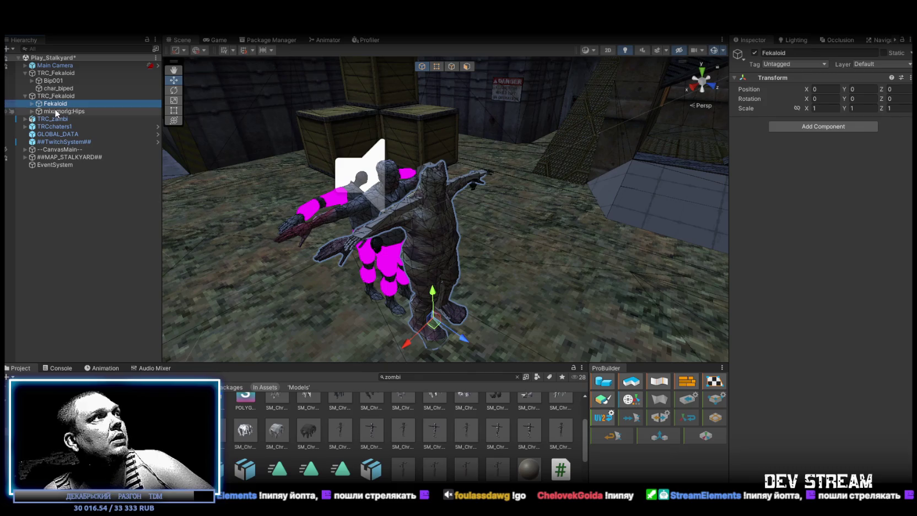
left_click(55, 110, "shift")
left_click_drag(56, 110, 57, 80)
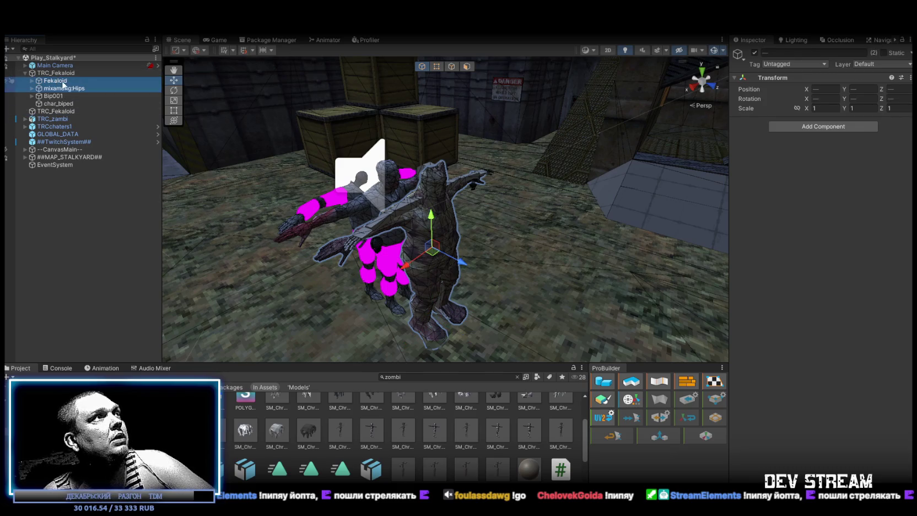
left_click(54, 96)
left_click(55, 102, "shift")
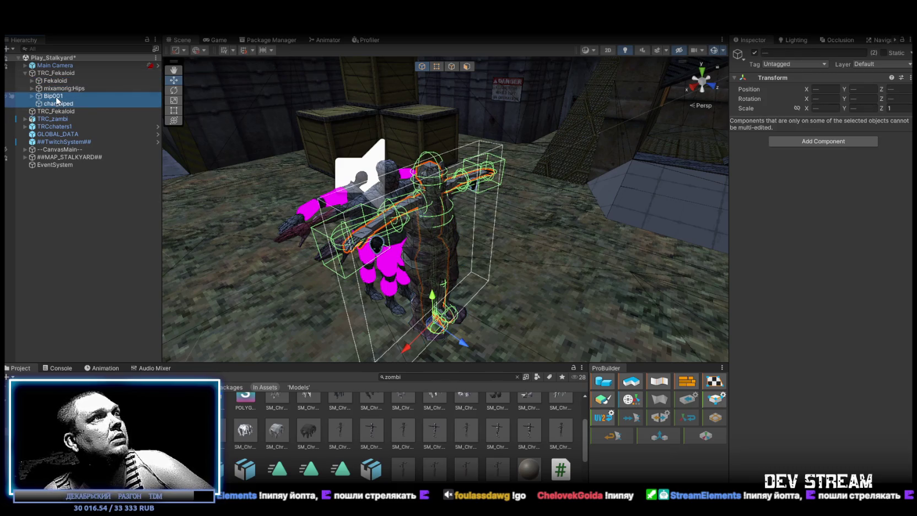
left_click_drag(54, 97, 55, 111)
- Disable the old TRC_Fekaloid object and locate its avatar asset
left_click(60, 97)
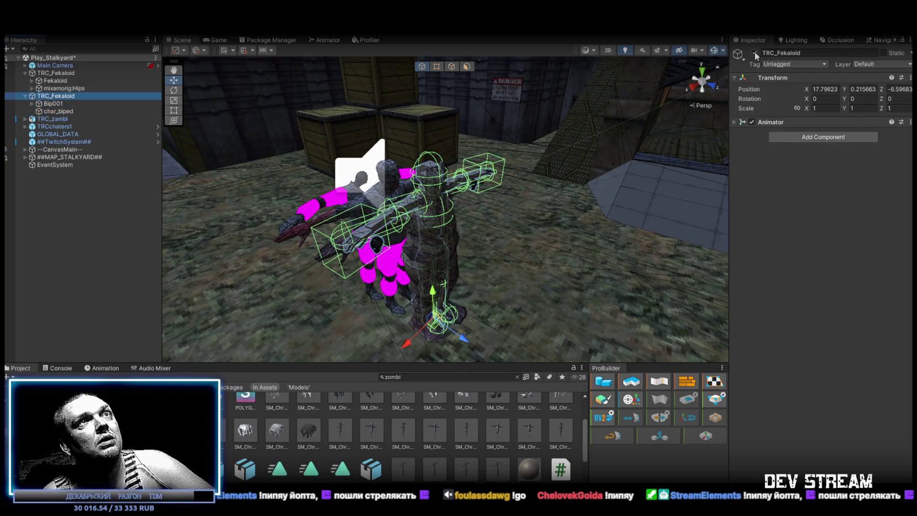
left_click(755, 54)
left_click(58, 73)
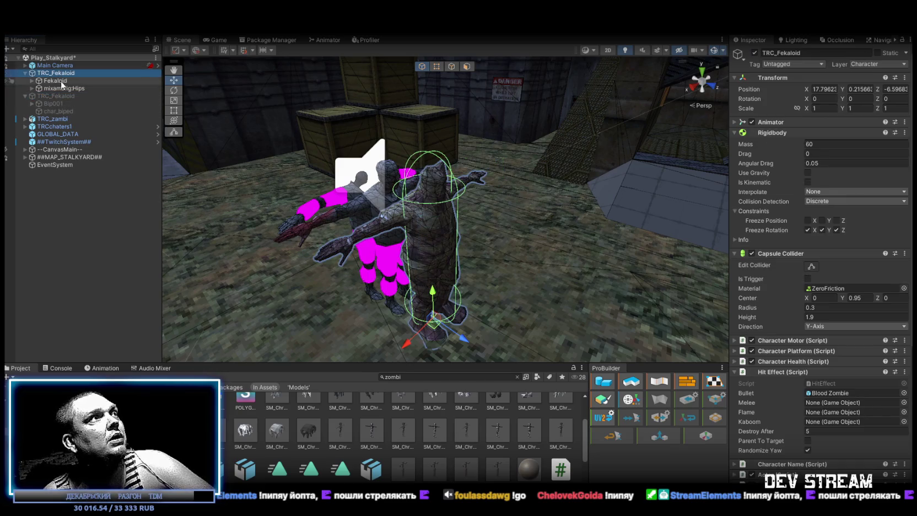
left_click(58, 96)
left_click(735, 123)
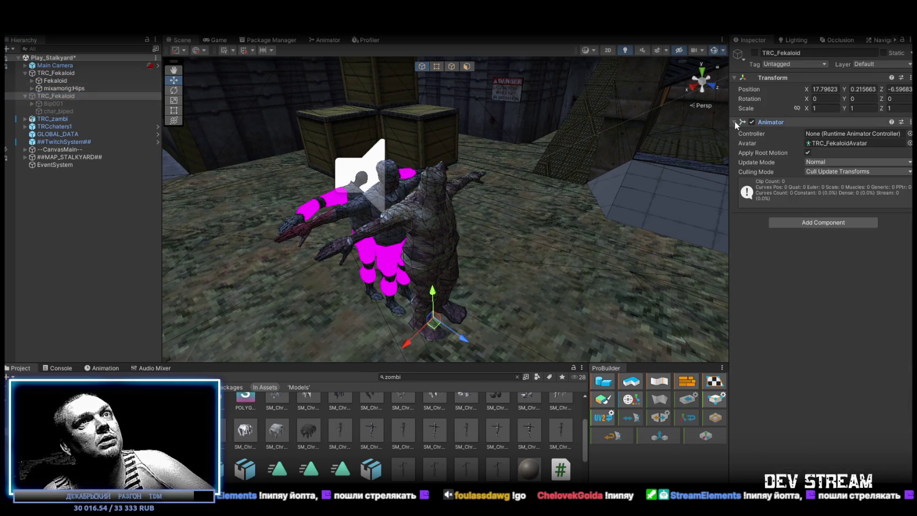
left_click(853, 144)
left_click(55, 73)
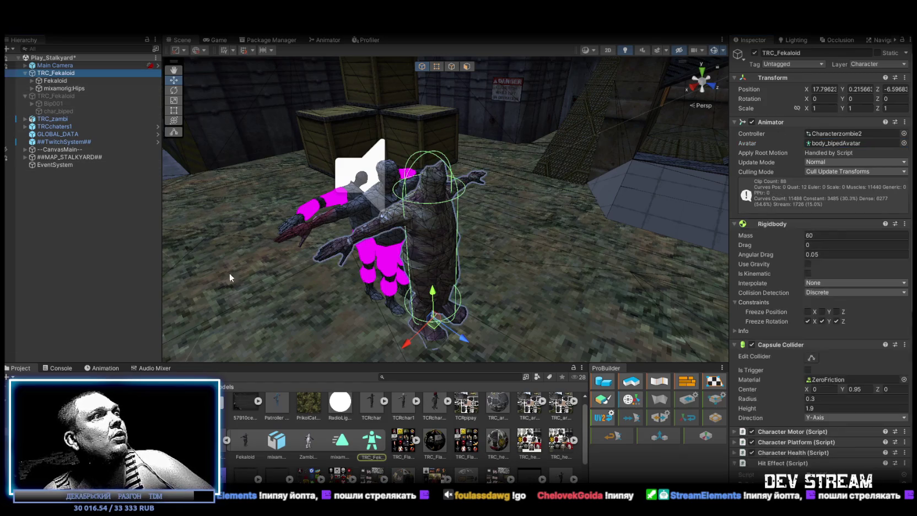
- Assign TRC_FekaloidAvatar as the new character's Animator avatar
left_click(830, 143)
key("ctrl+v")
mouse_move(452, 176)
left_mouse_down()
mouse_move(515, 199)
mouse_move(437, 202)
mouse_move(486, 186)
left_mouse_up()
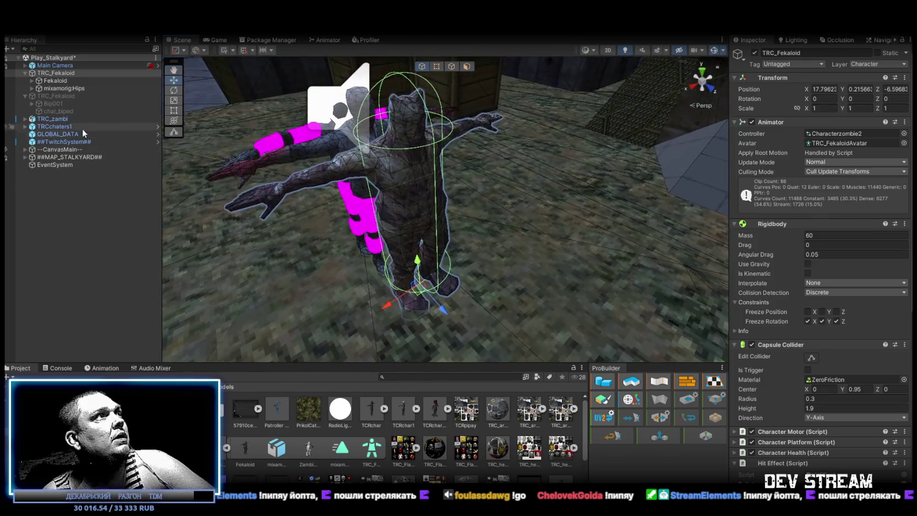
scroll(795, 313, "down", 4)
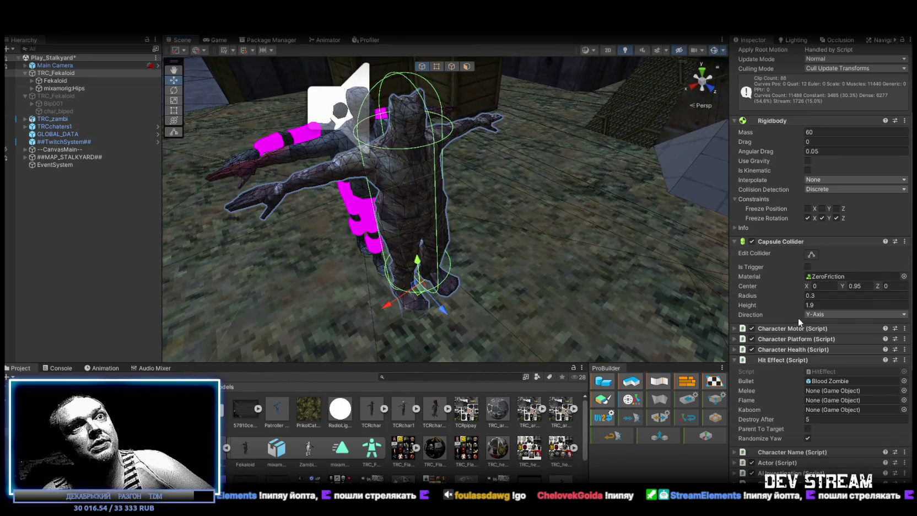
scroll(781, 315, "down", 3)
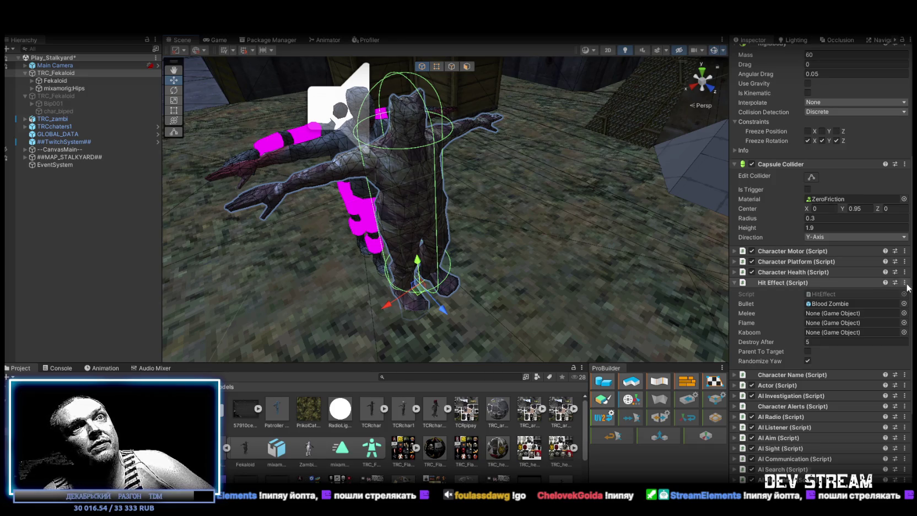
- Remove the Hit Effect and Character Sounds components and expand the Character Motor fields
left_click(904, 282)
left_click(806, 307)
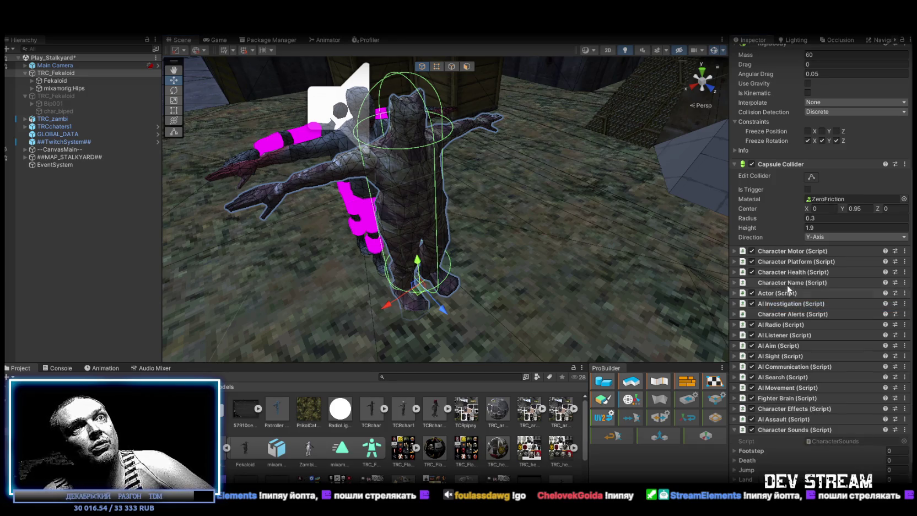
scroll(763, 308, "down", 3)
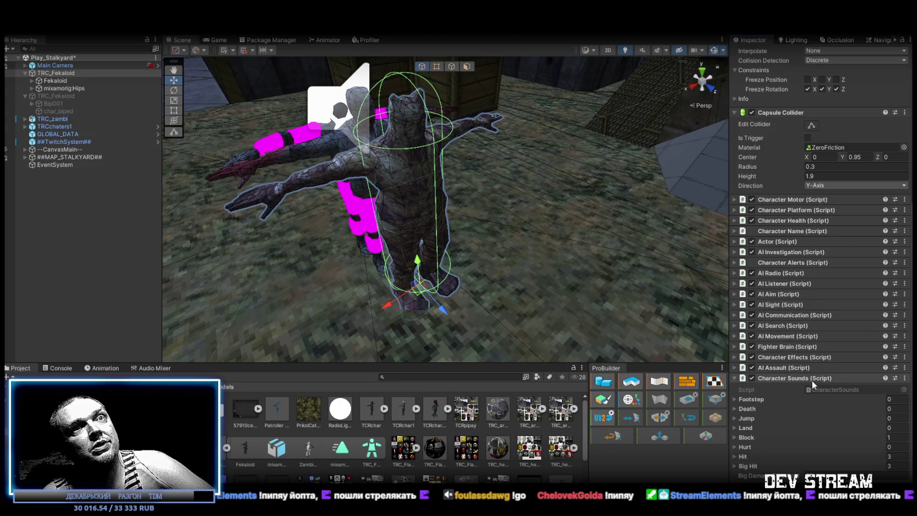
left_click(904, 380)
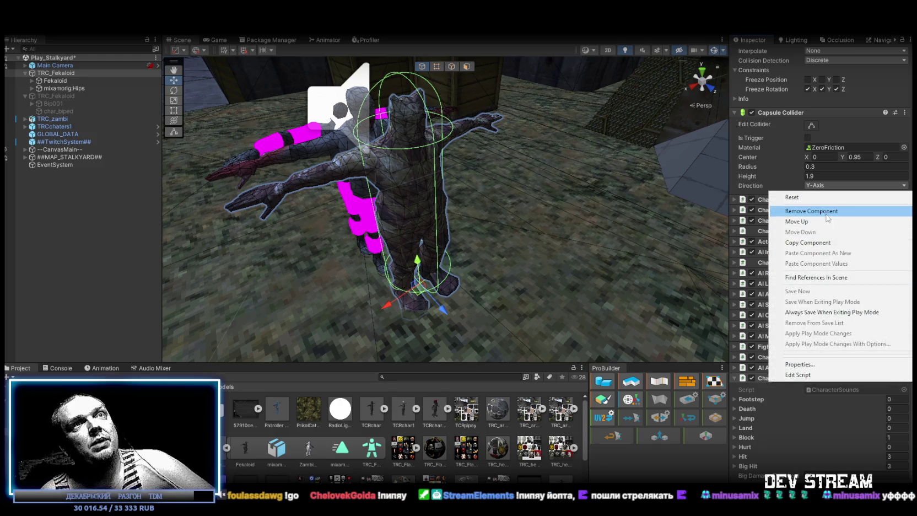
left_click(825, 214)
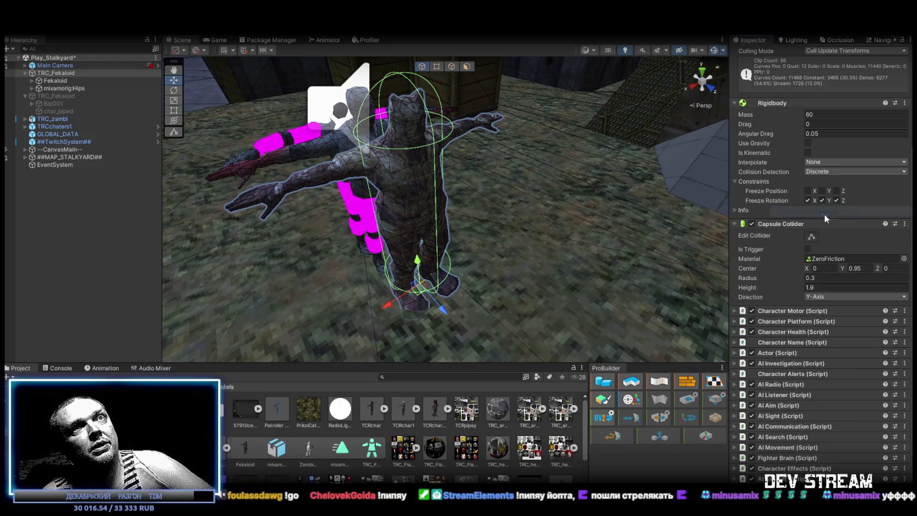
left_click(735, 312)
scroll(848, 319, "down", 5)
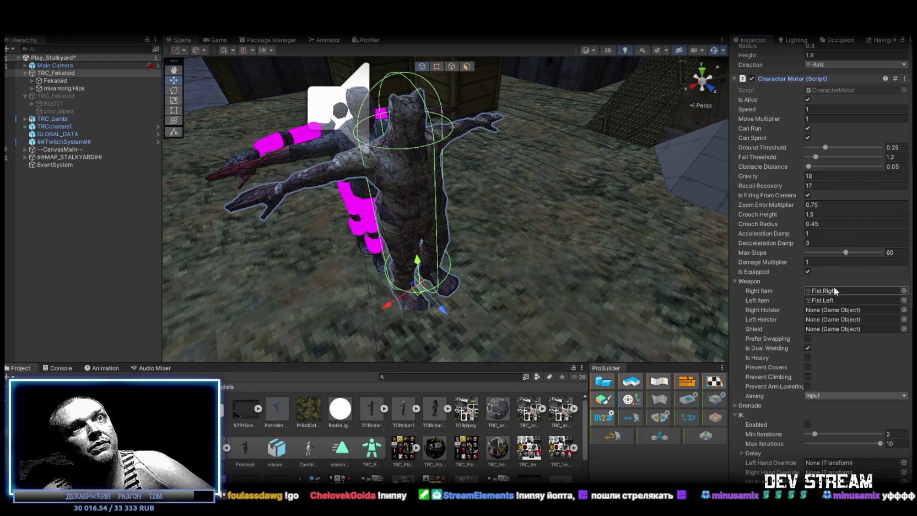
- Select the Fist Left and Fist Right objects in the Hierarchy
left_click(834, 291)
left_click(831, 300)
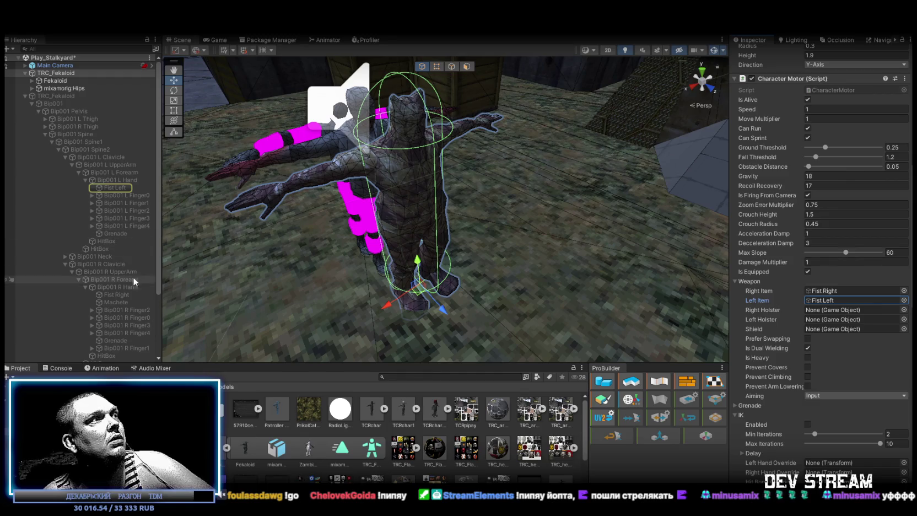
left_click(112, 294, "ctrl")
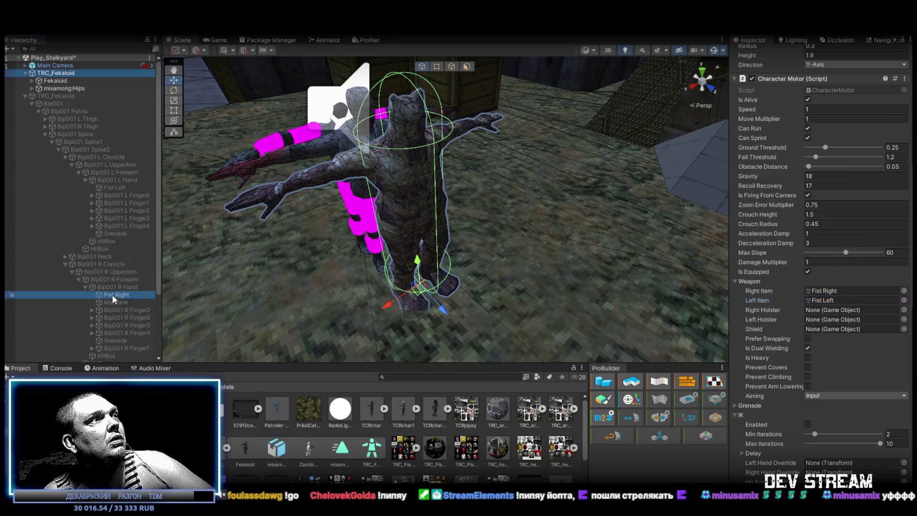
- Expand mixamorig:Hips down through Spine, Spine1 and Spine2
left_click(32, 88)
left_click(38, 104)
left_click(39, 96)
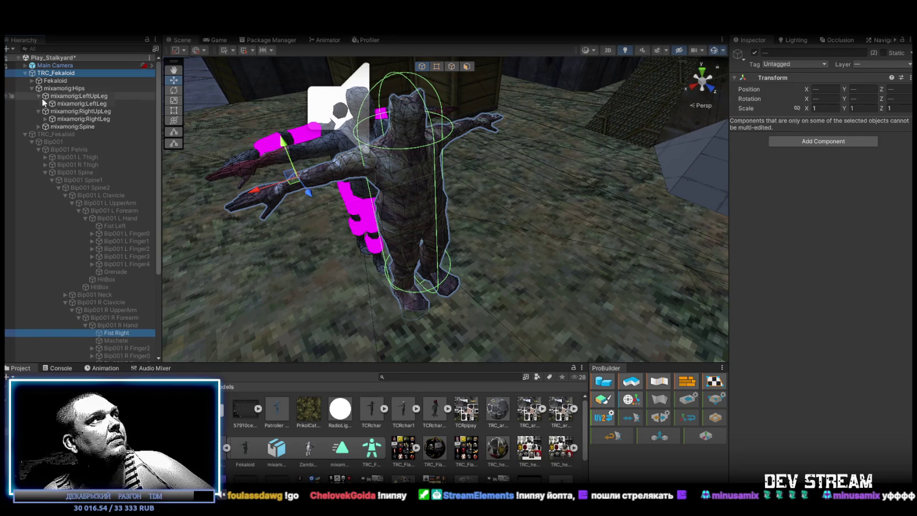
left_click(38, 96)
left_click(38, 104)
left_click(38, 111)
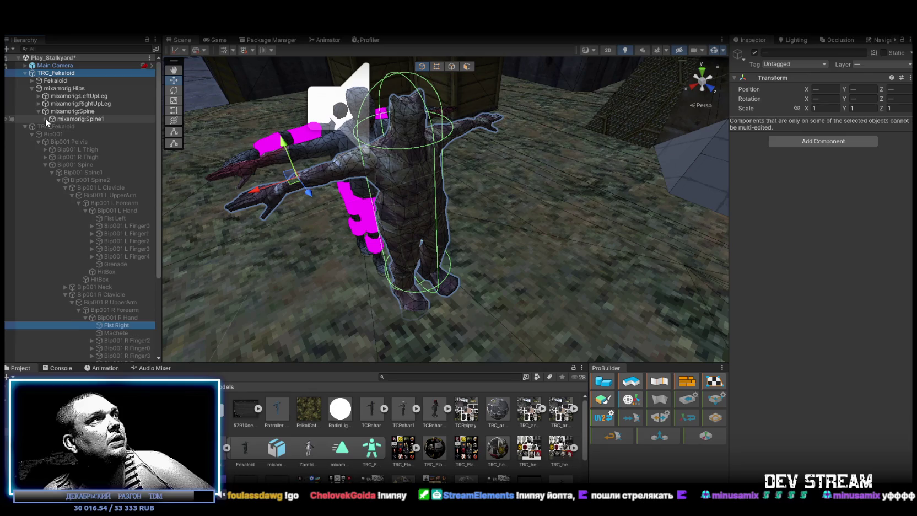
left_click(46, 119)
left_click(52, 127)
- Expand both Mixamo arm chains down to mixamorig:LeftHand and mixamorig:RightHand
left_click(58, 134)
left_click(65, 142)
left_click(72, 150)
left_click(79, 157)
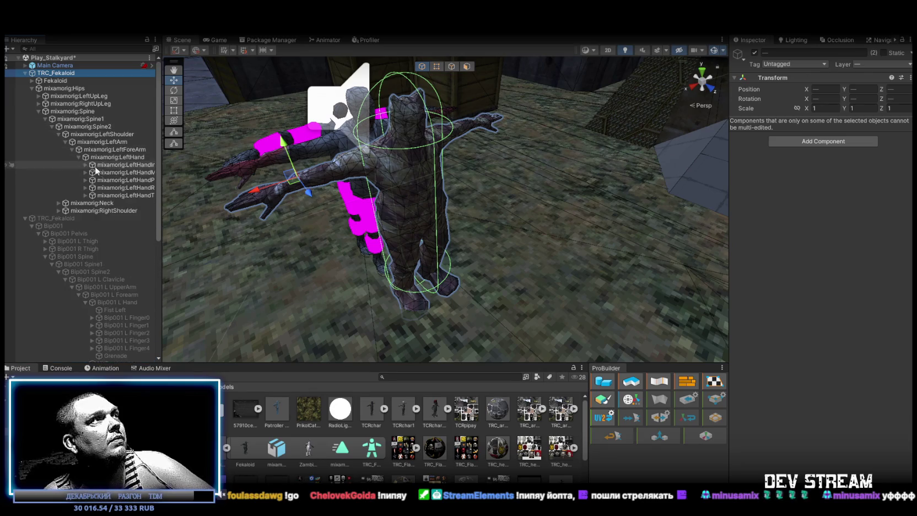
scroll(105, 237, "down", 3)
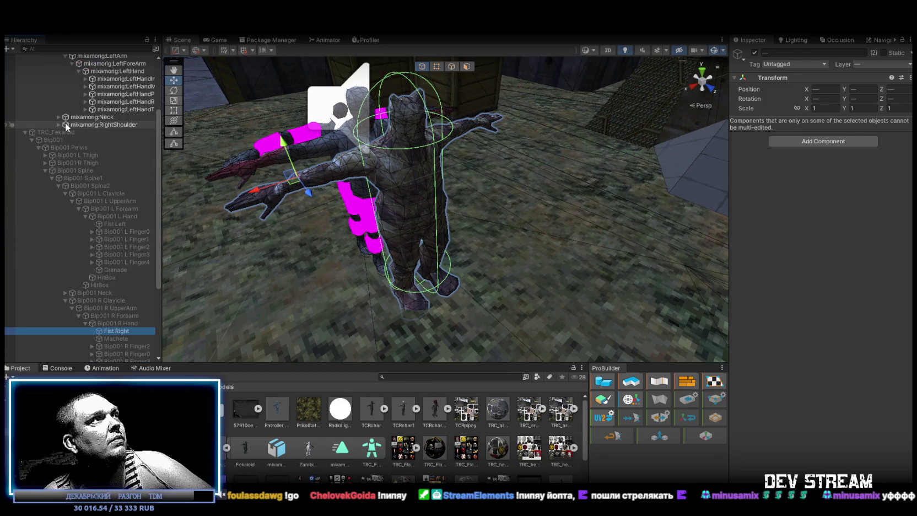
left_click(59, 125)
left_click(65, 132)
left_click(72, 141)
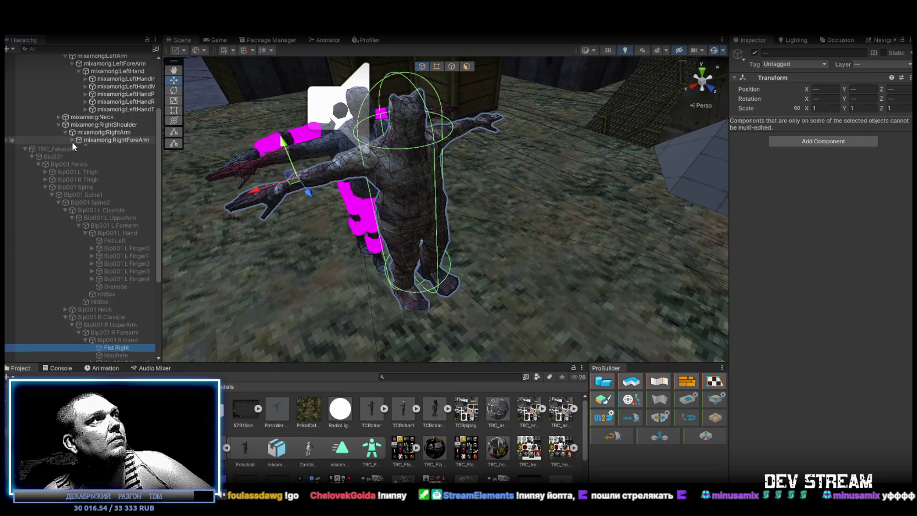
left_click(79, 148)
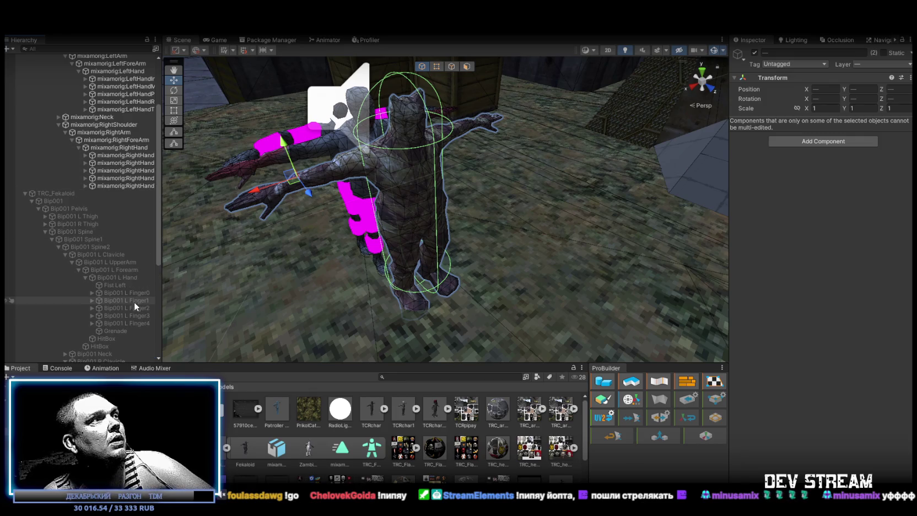
- Parent Fist Left and Fist Right under the mixamorig hand bones and select both
left_click(126, 285)
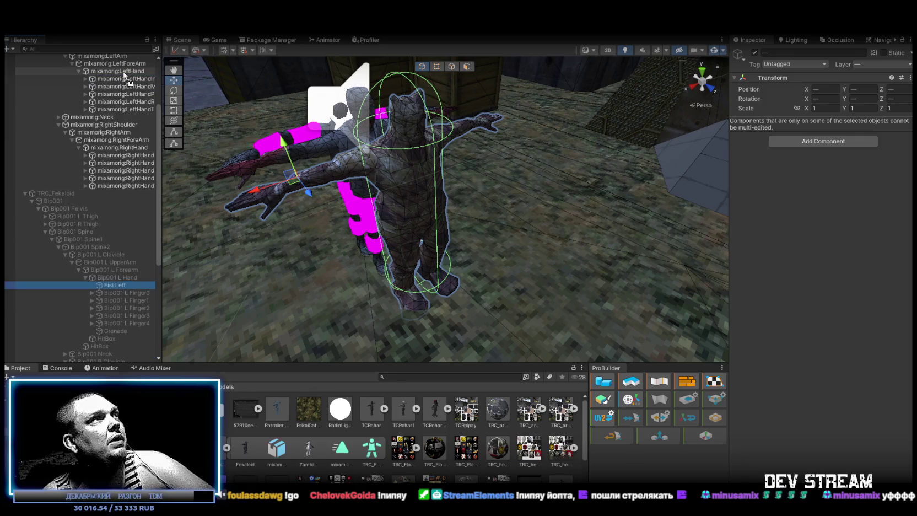
left_click_drag(124, 73, 124, 72)
scroll(126, 280, "down", 3)
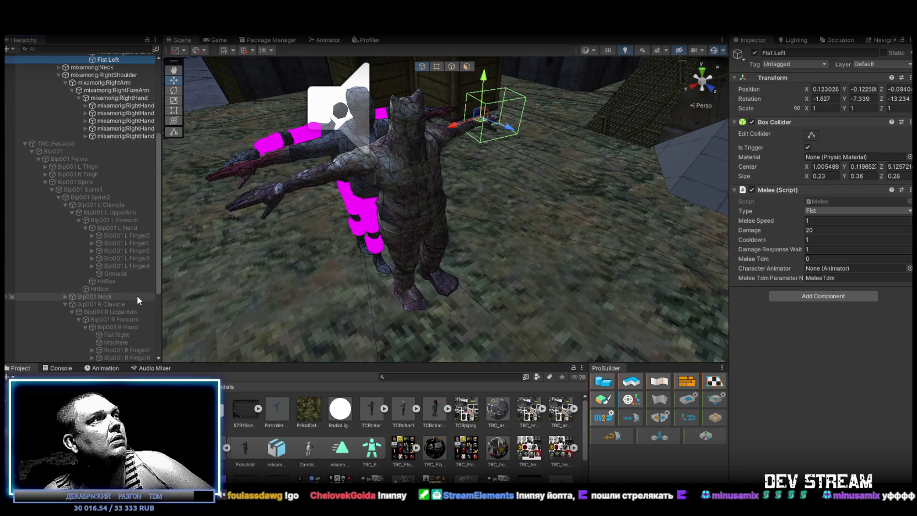
scroll(123, 300, "down", 2)
left_click_drag(124, 306, 111, 68)
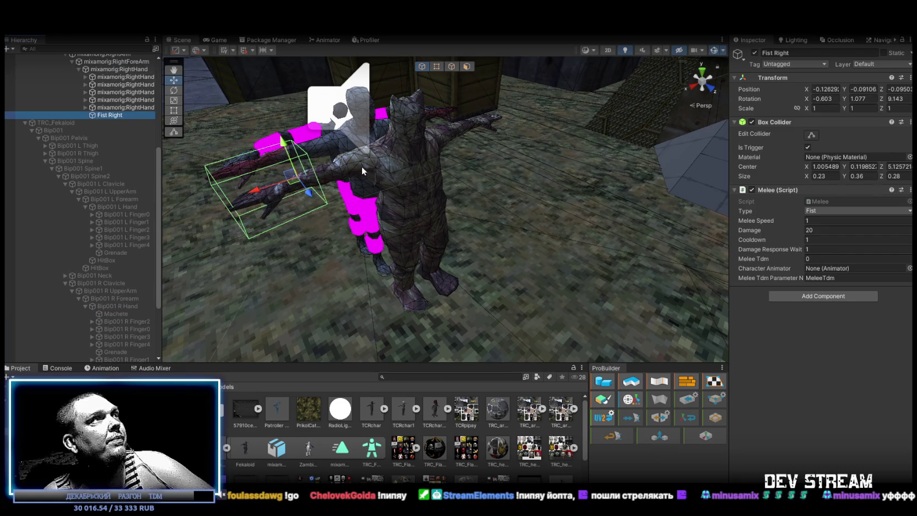
scroll(120, 125, "up", 3)
left_click(116, 89, "ctrl")
mouse_move(430, 165)
left_mouse_down()
mouse_move(450, 163)
mouse_move(443, 176)
mouse_move(439, 148)
mouse_move(433, 166)
mouse_move(431, 131)
left_mouse_up()
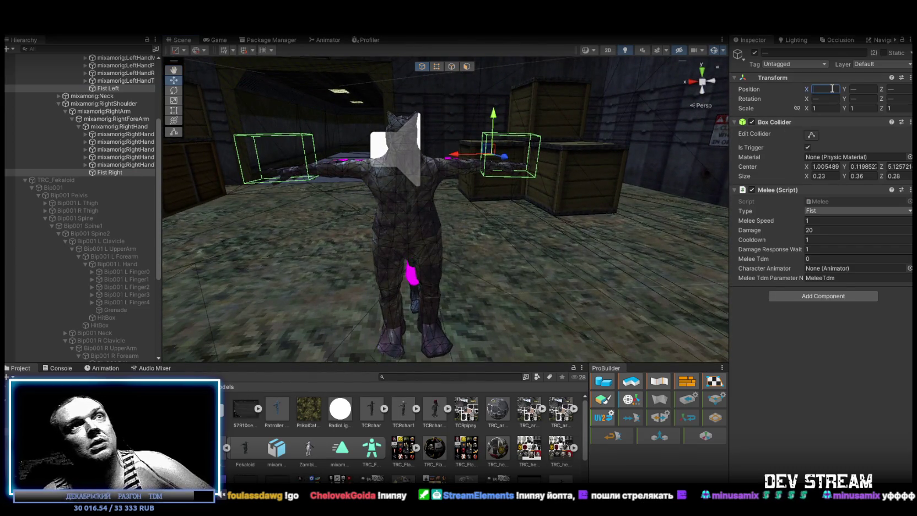
- Zero both fists' Transform position and rotation values
type("0")
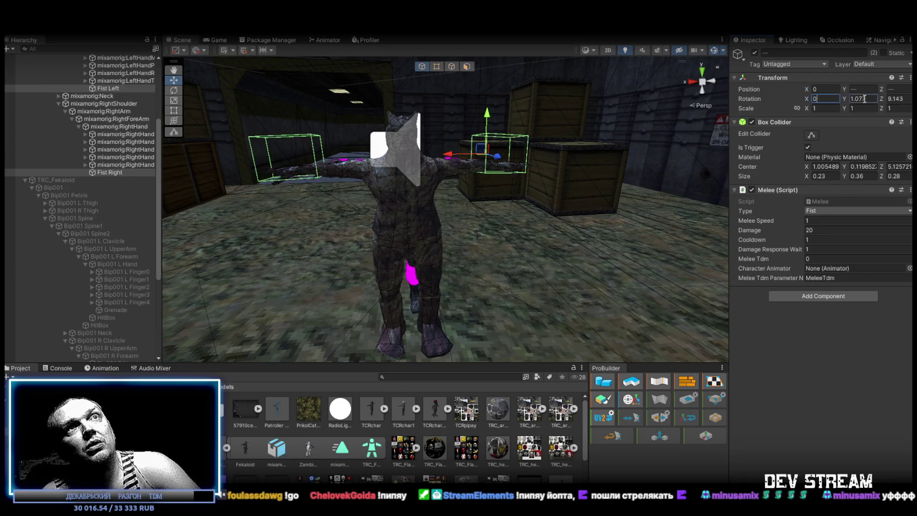
left_click(863, 89)
type("0")
key("Tab")
type("0")
left_click(895, 98)
type("0")
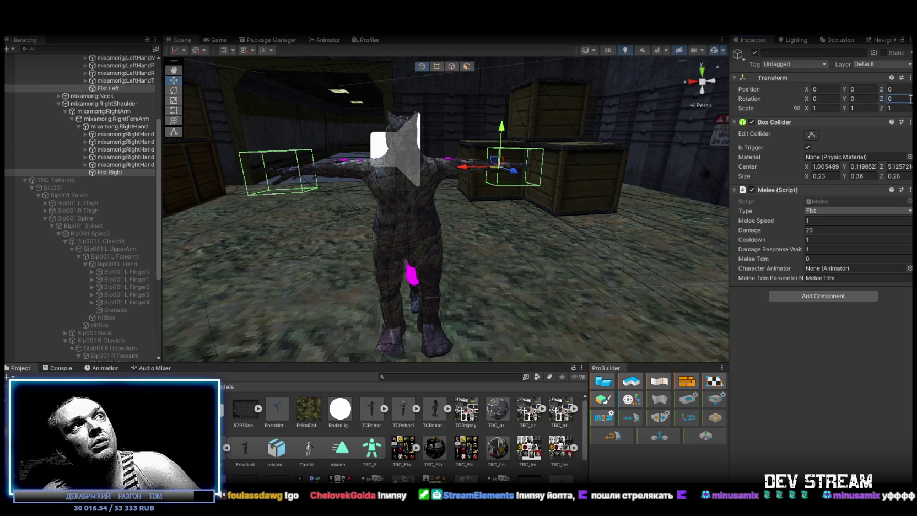
- Try fist box collider sizes of 0.15 and 0.2, orbiting the view to check the fit
left_click(820, 175)
type("0.1")
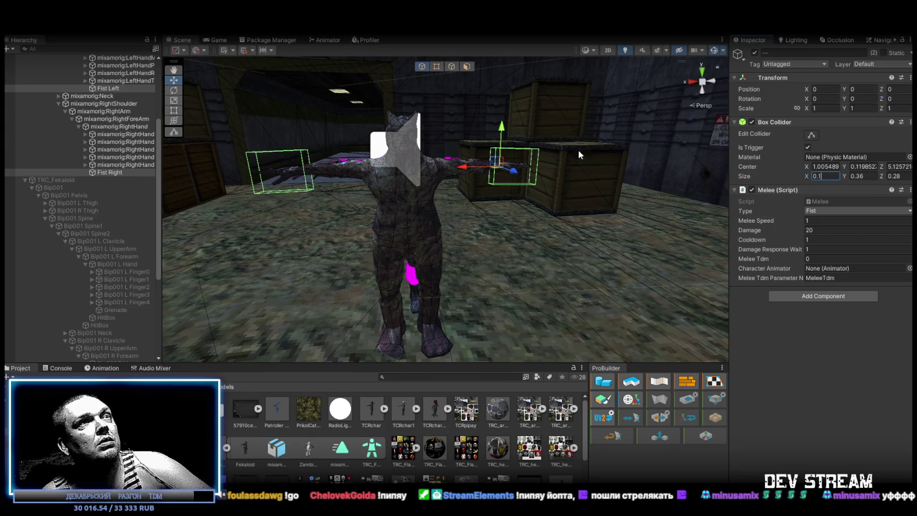
type("5")
mouse_move(545, 209)
left_mouse_down()
mouse_move(588, 254)
mouse_move(744, 193)
left_mouse_up()
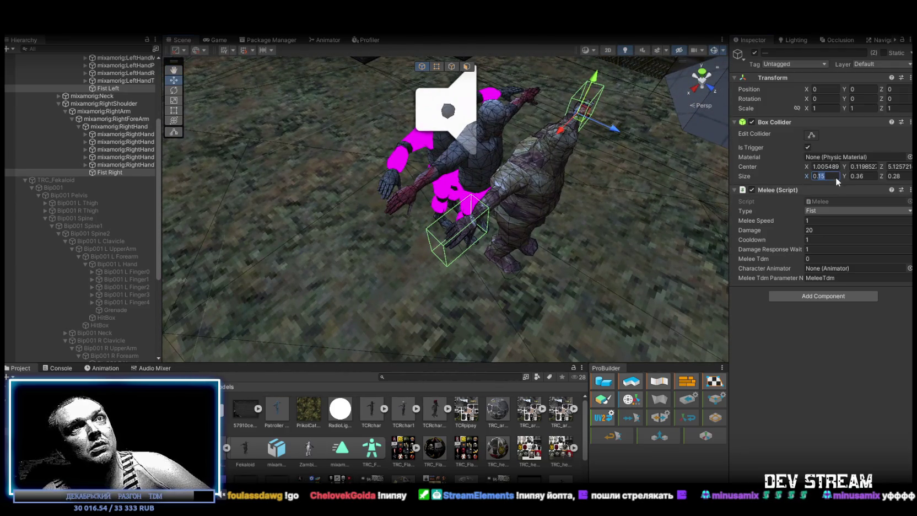
type("0.2")
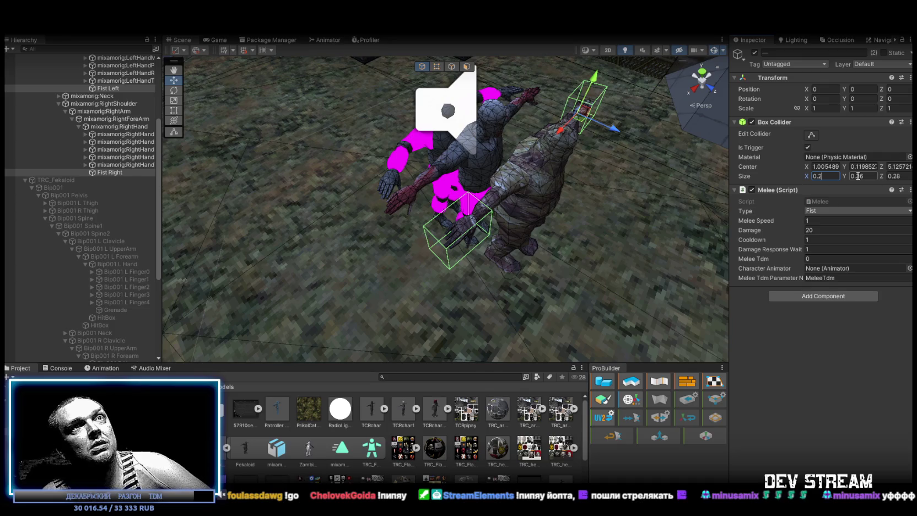
type("0.2")
left_click_drag(633, 176, 548, 146)
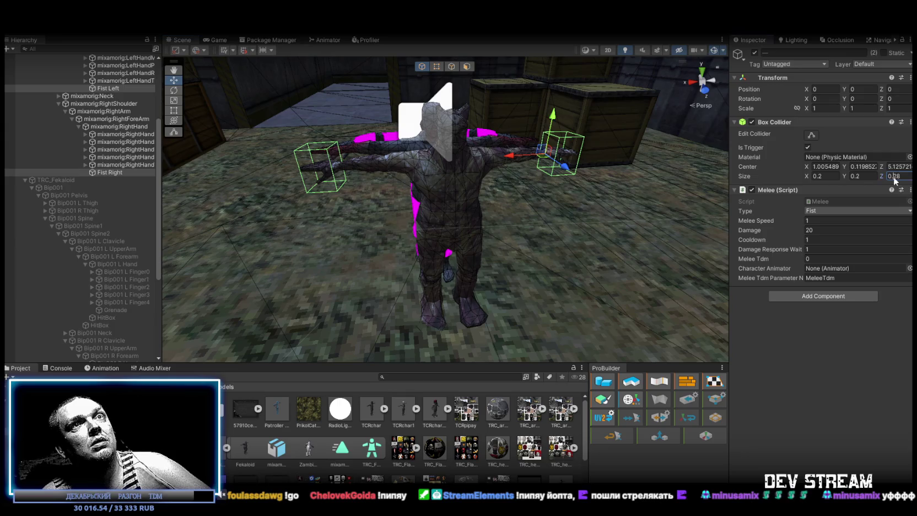
key("BackSpace")
- Set the fist box colliders' Center to (0, 0.2, 0)
left_click(830, 167)
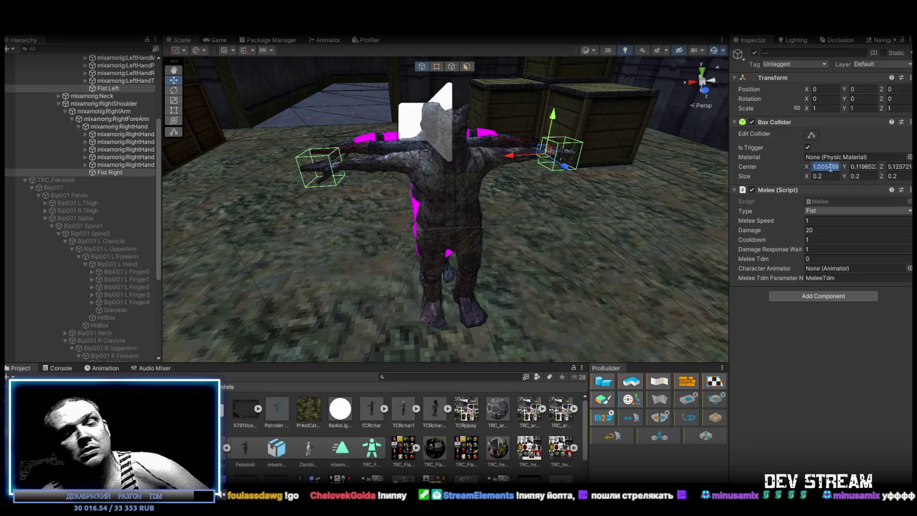
type("0")
left_click(853, 167)
type("0")
left_click(904, 168)
type("0")
left_click(852, 166)
type("0.16")
key("BackSpace")
type("8")
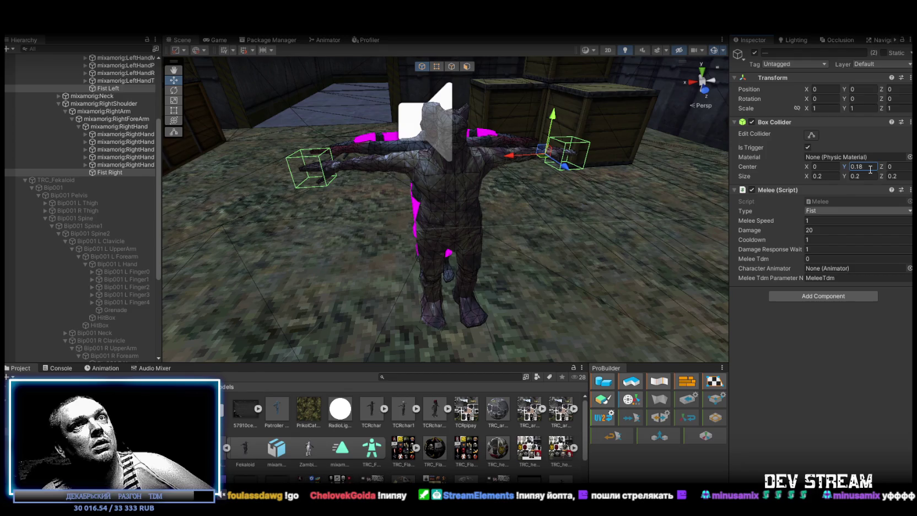
key("BackSpace")
key("BackSpace")
type("2")
- Make the fist box colliders 0.25 on X, Y and Z
left_click(825, 175)
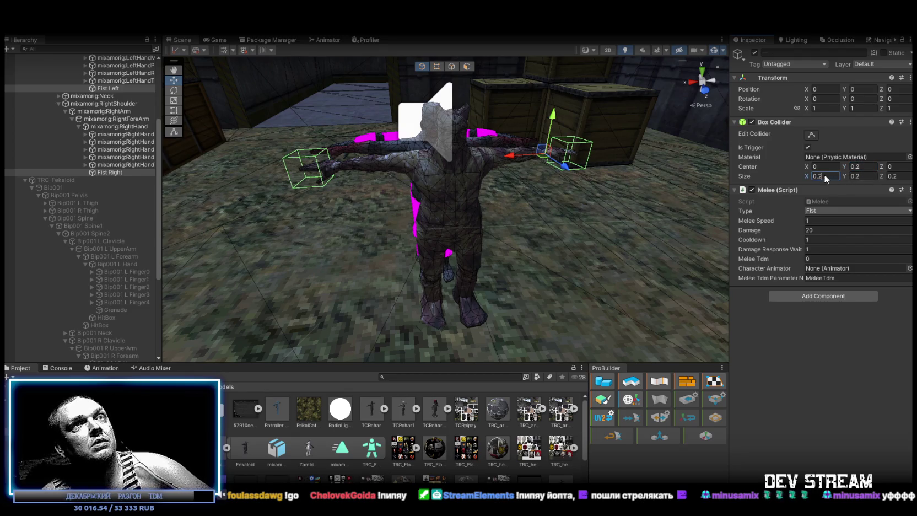
type("5")
left_click(860, 176)
type("5")
left_click(904, 176)
type("5")
- Assign TRC_Fekaloid to the fists' Melee script Character Animator field
scroll(526, 183, "up", 5)
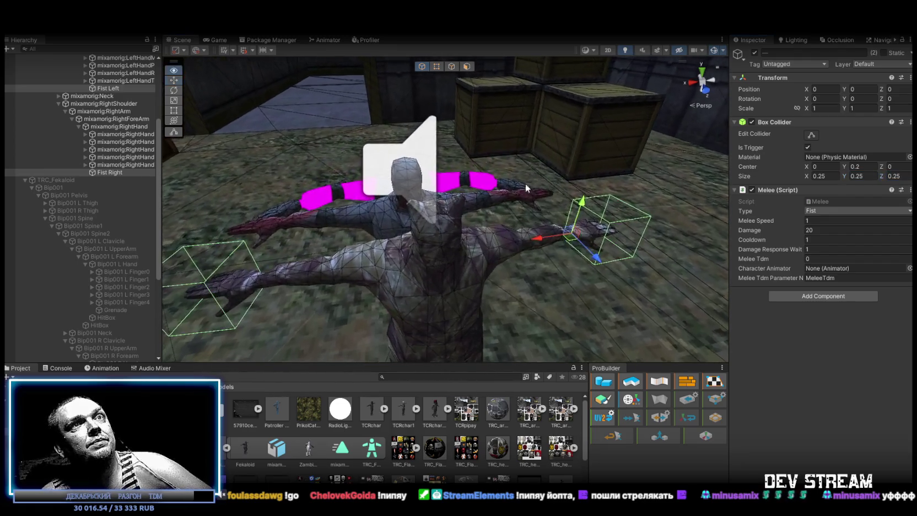
scroll(110, 111, "up", 5)
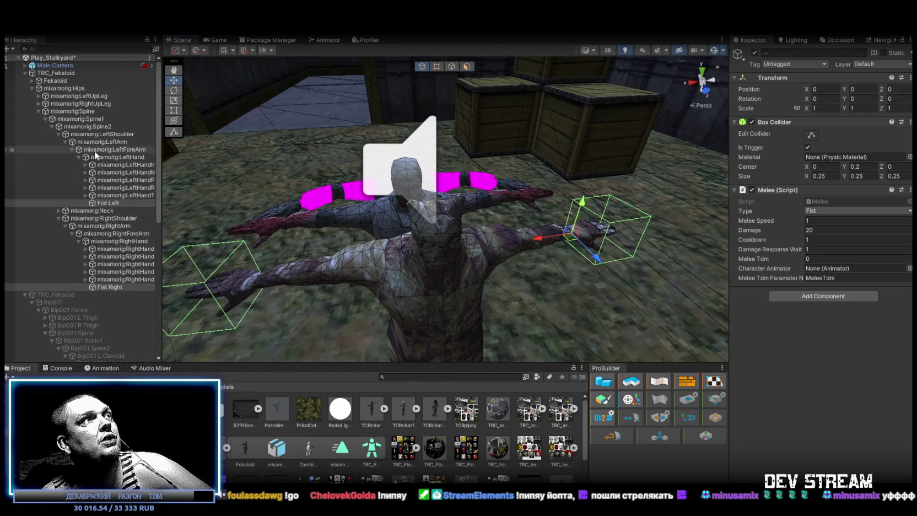
left_click_drag(55, 72, 843, 268)
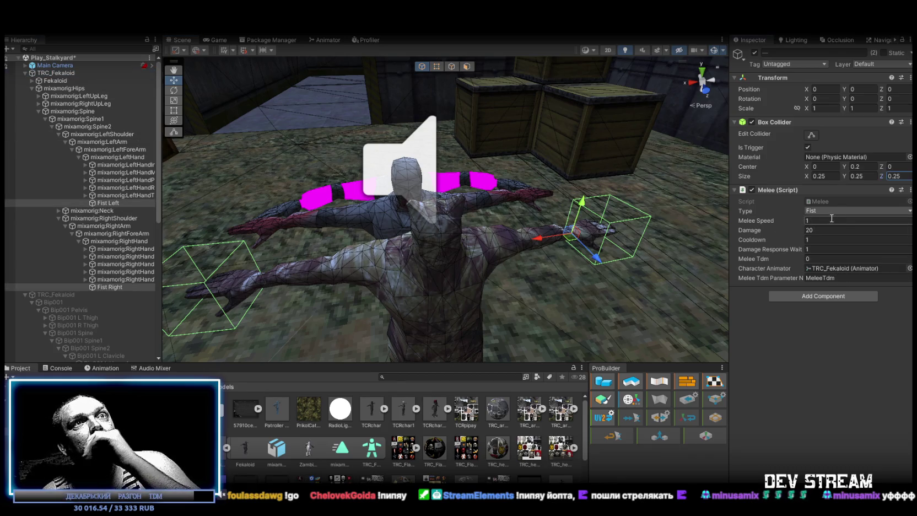
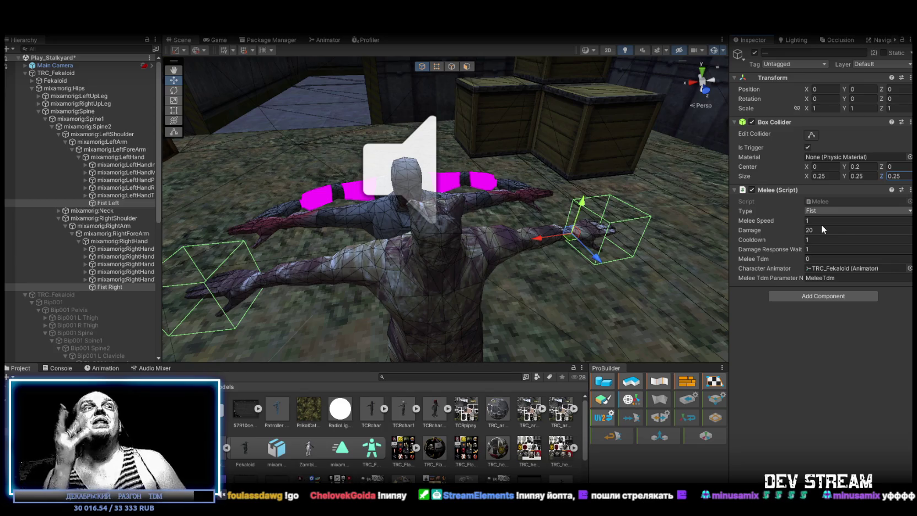
- Set Fist Right's Melee Damage to 90, Cooldown to 3 and Damage Response Wait to 1
left_click(831, 231)
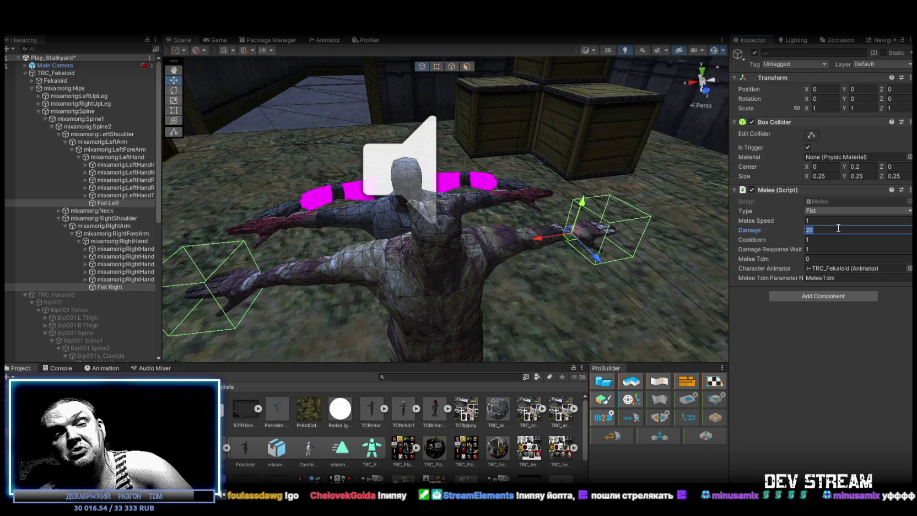
type("90")
left_click(792, 381)
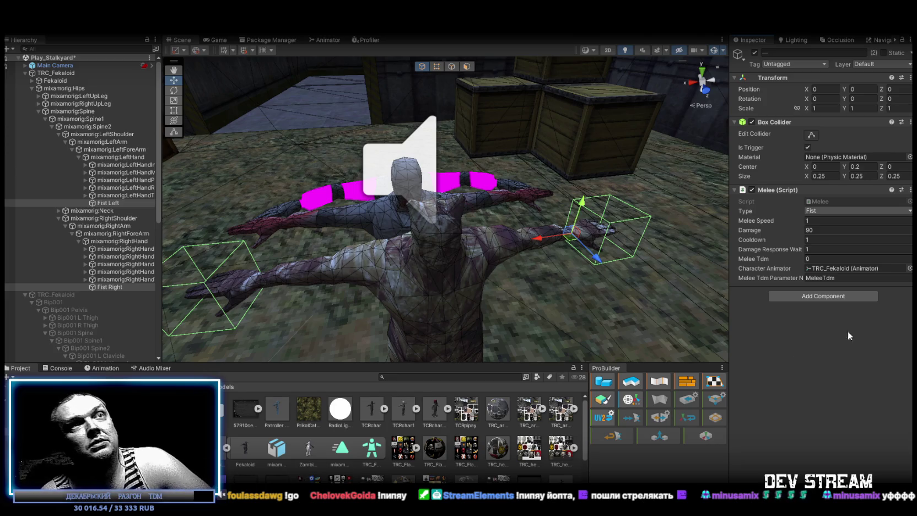
left_click(830, 239)
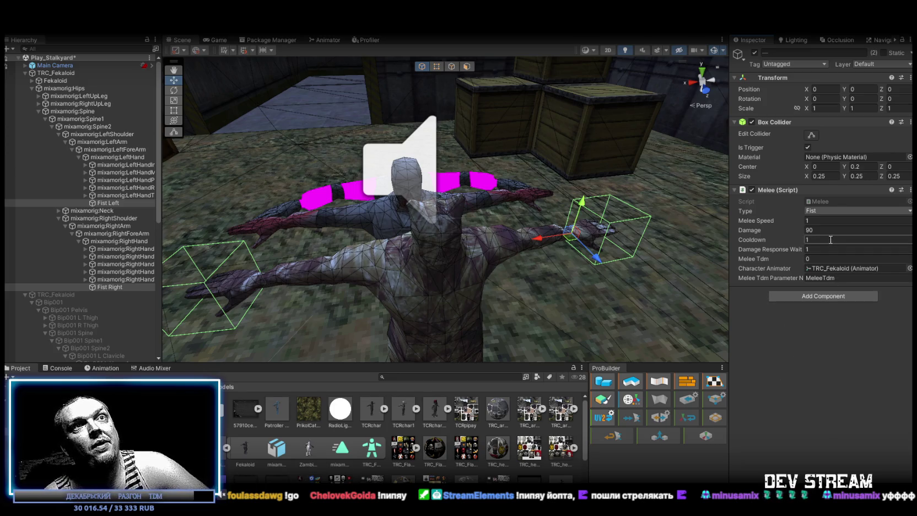
type("2")
left_click(825, 327)
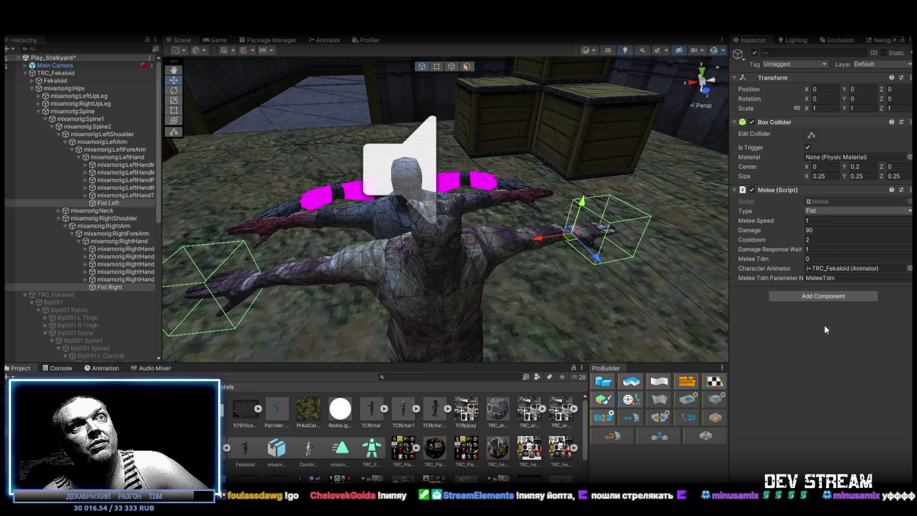
left_click(808, 248)
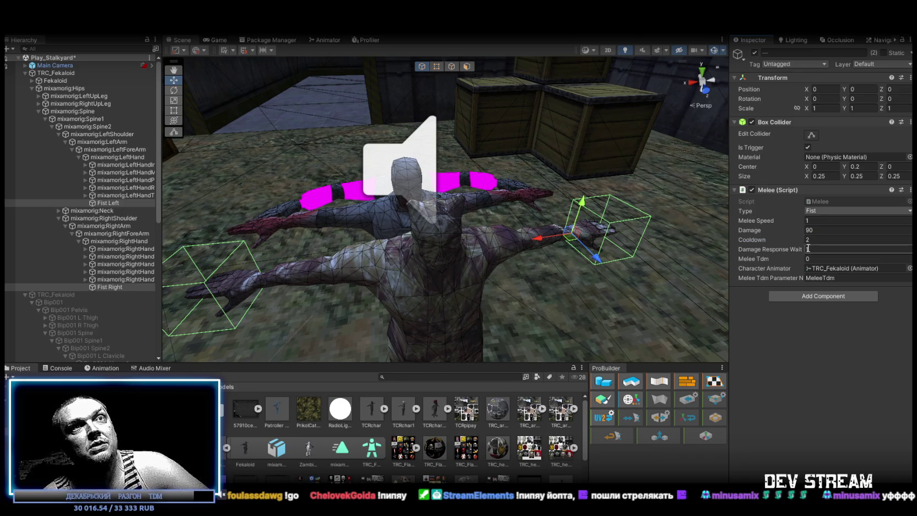
type("1")
key("Return")
left_click(825, 240)
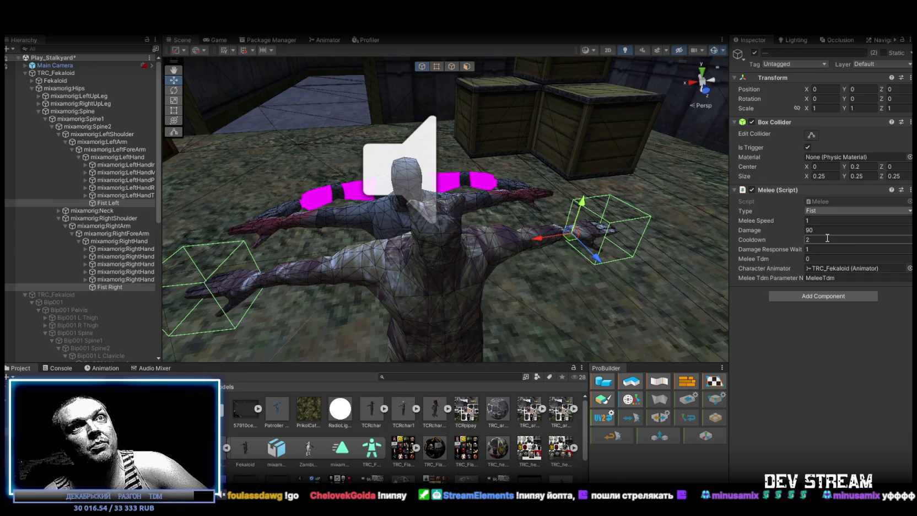
type("3")
key("Return")
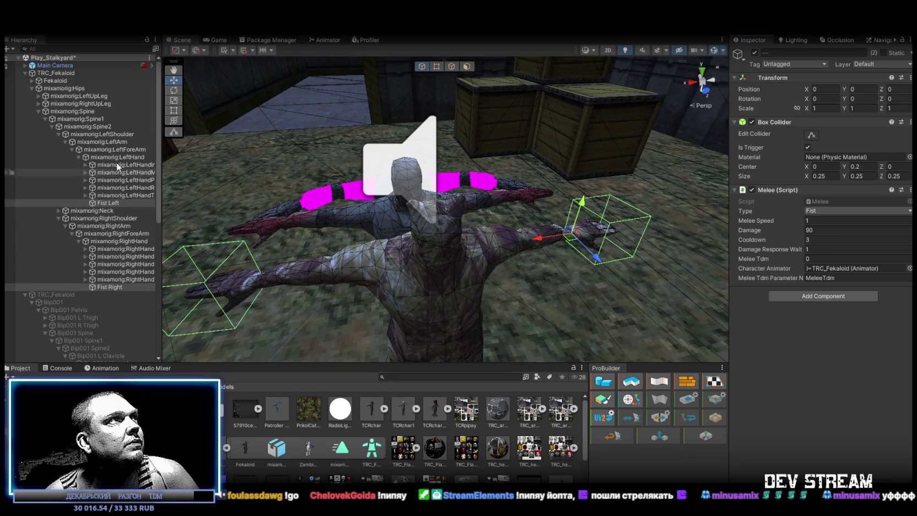
left_click(32, 87)
- Inspect the two TRC_Fekaloid copies and locate the zombie body in the Scene view
left_click(47, 73)
left_click(46, 95)
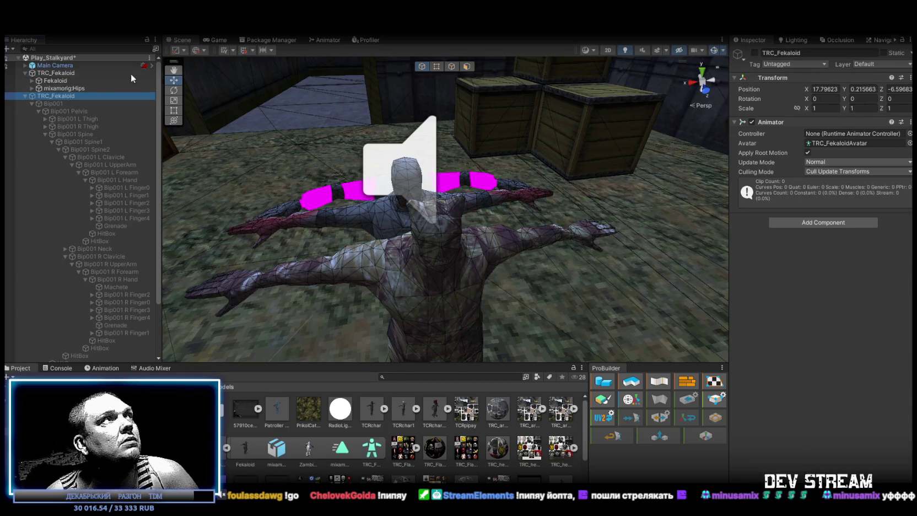
left_click(25, 96)
left_click(55, 73)
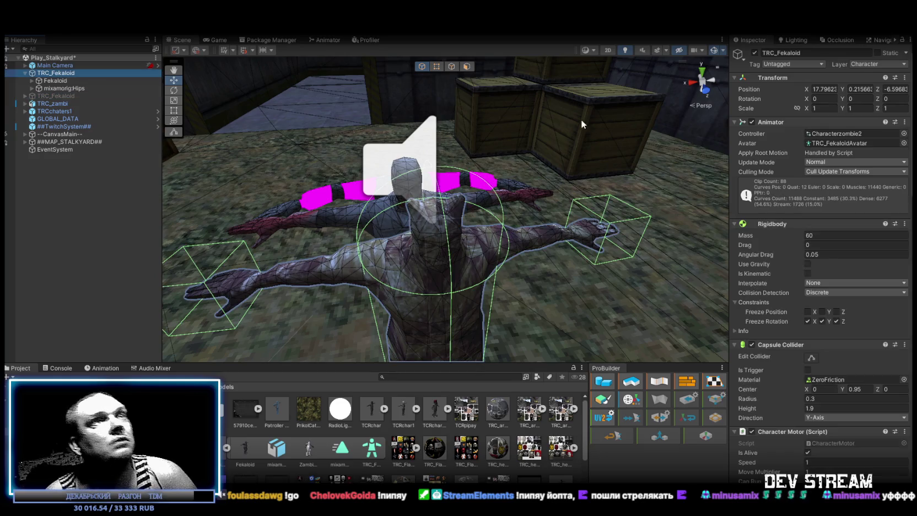
scroll(815, 270, "down", 8)
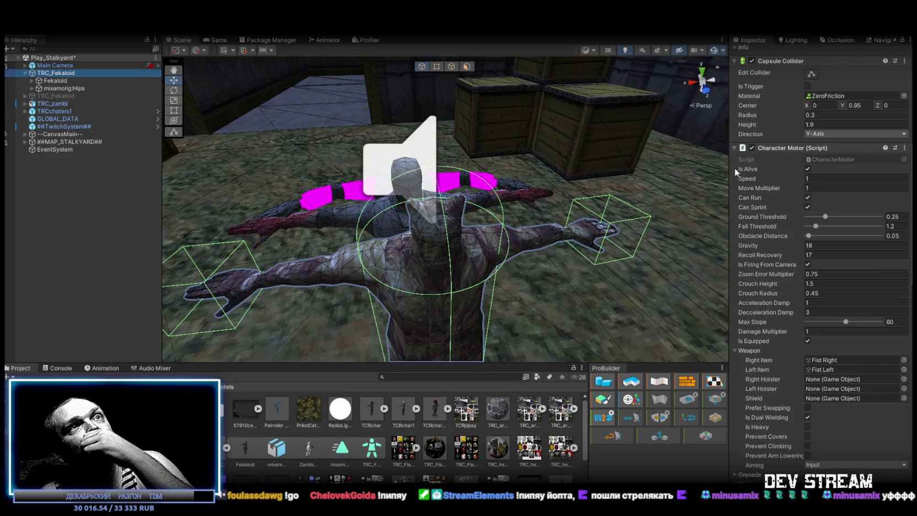
left_click(735, 148)
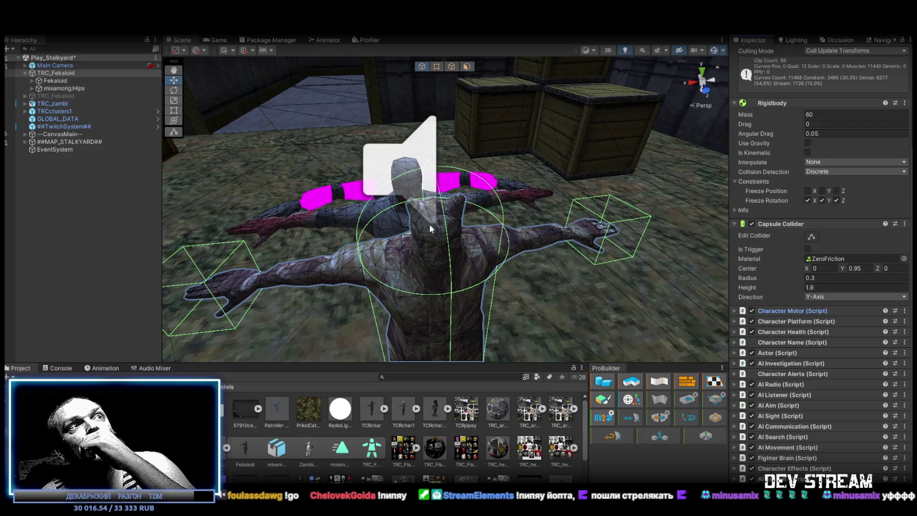
mouse_move(479, 226)
left_mouse_down()
mouse_move(576, 156)
mouse_move(762, 344)
left_mouse_up()
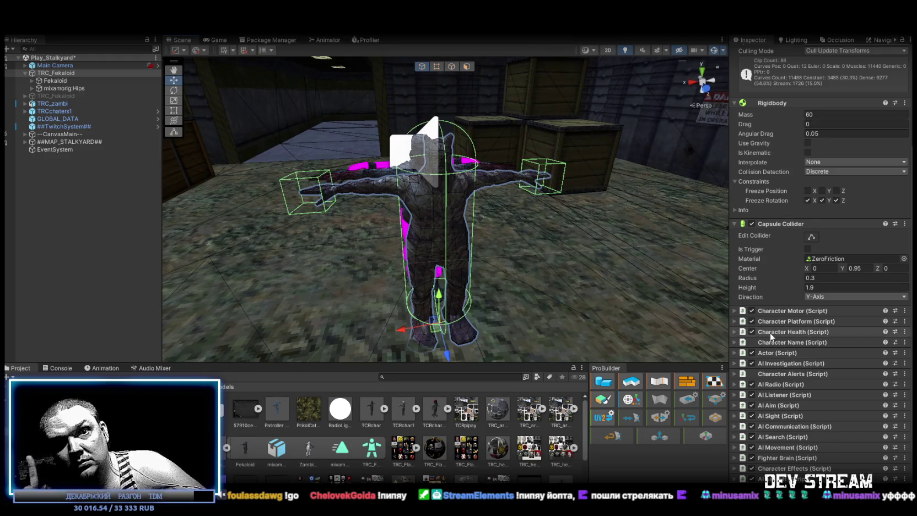
mouse_move(540, 232)
left_mouse_down()
mouse_move(578, 177)
mouse_move(511, 240)
mouse_move(513, 256)
mouse_move(418, 203)
mouse_move(524, 166)
mouse_move(435, 167)
mouse_move(497, 174)
mouse_move(461, 190)
mouse_move(518, 176)
mouse_move(448, 176)
mouse_move(395, 205)
left_mouse_up()
left_click(507, 239)
left_click(511, 240)
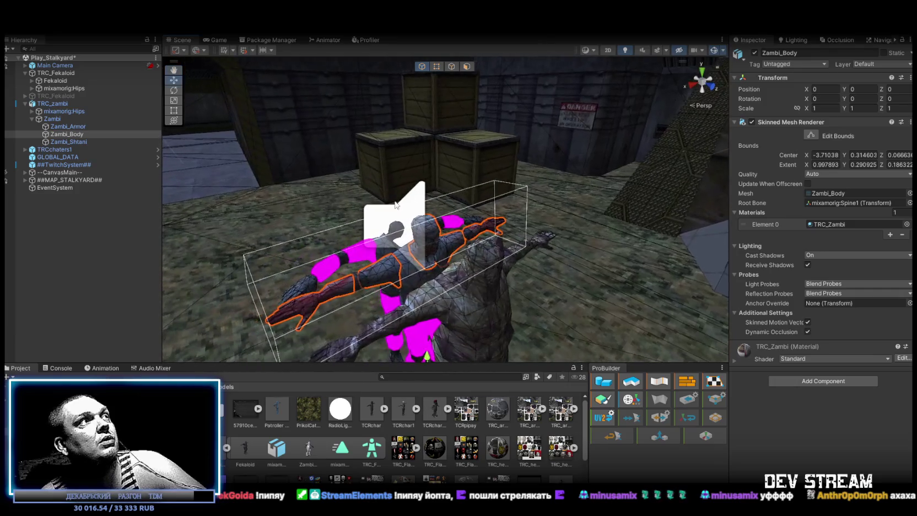
- Delete TRC_zambi from the scene, then reselect TRC_Fekaloid and frame it
left_click(66, 105)
key("Delete")
left_click(487, 264)
mouse_move(487, 264)
left_mouse_down()
mouse_move(501, 186)
mouse_move(487, 169)
mouse_move(487, 204)
left_mouse_up()
left_click(53, 82)
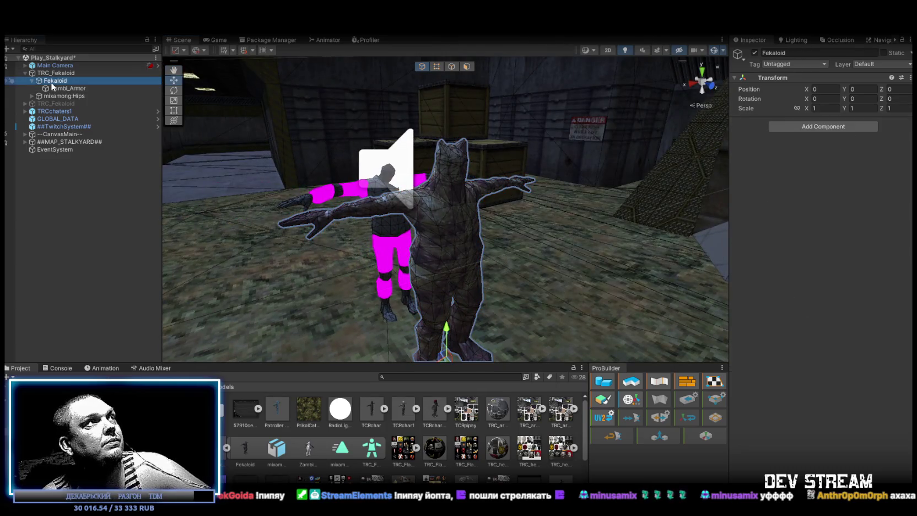
left_click(53, 72)
left_click(26, 73)
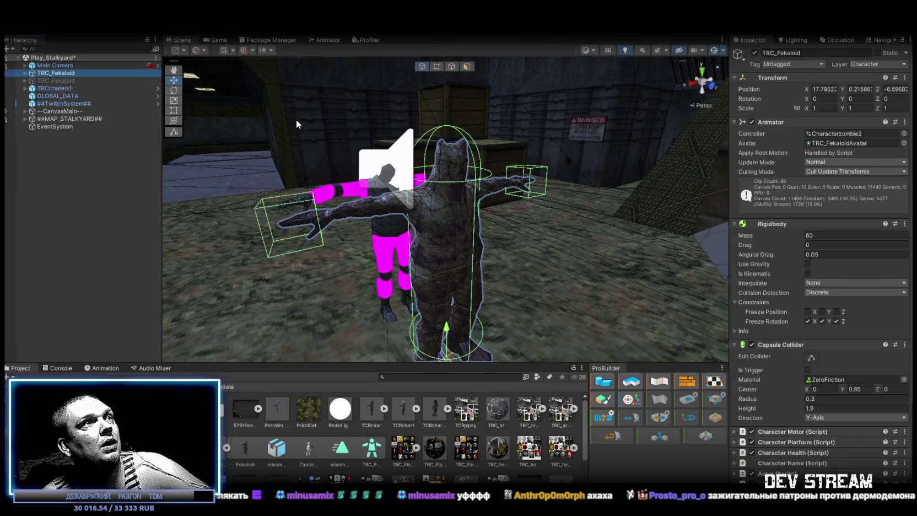
key("f")
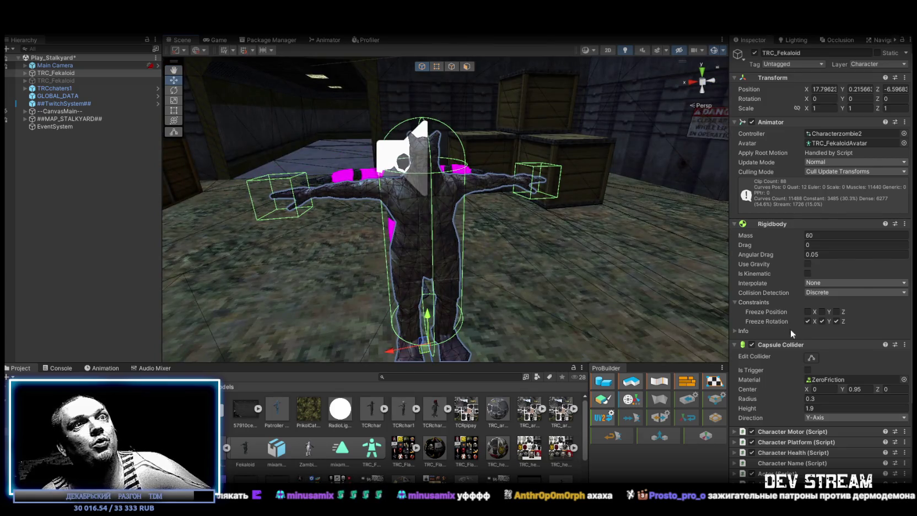
scroll(793, 334, "down", 4)
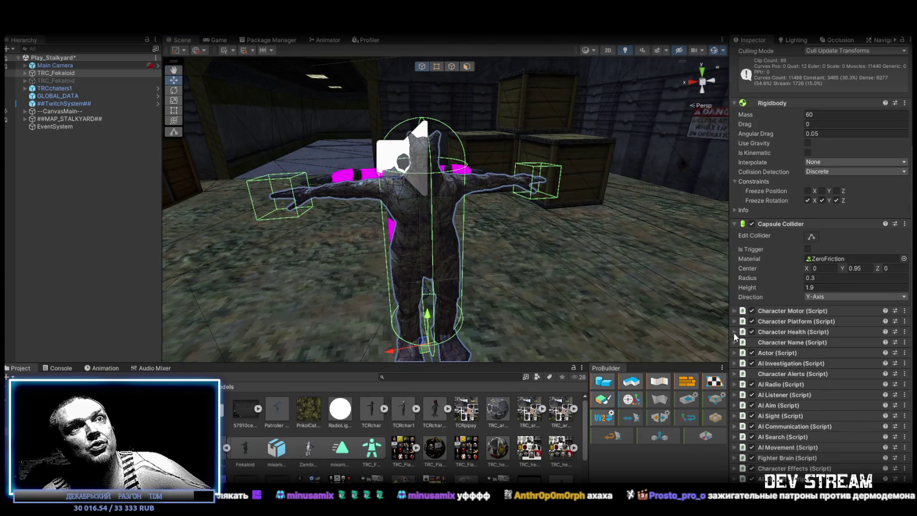
- Expand Character Health and lower its Regeneration value to 1
left_click(734, 332)
left_click(826, 359)
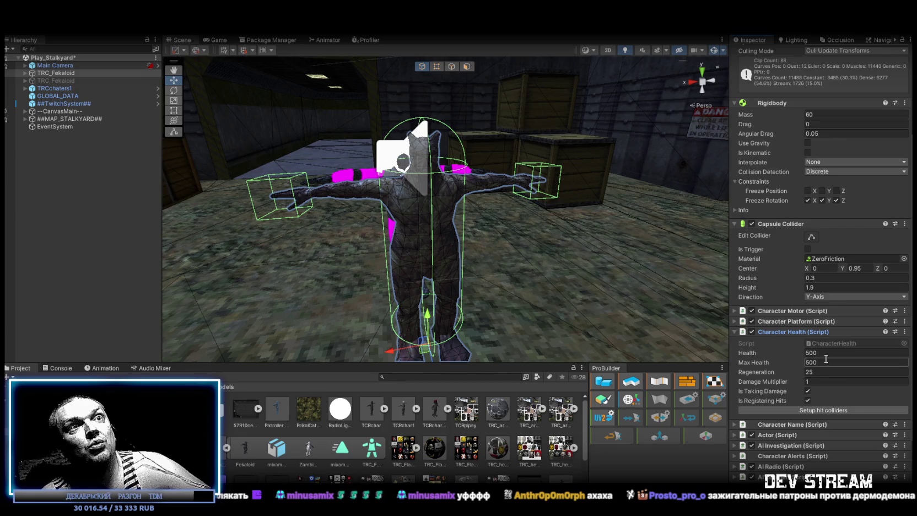
left_click(825, 372)
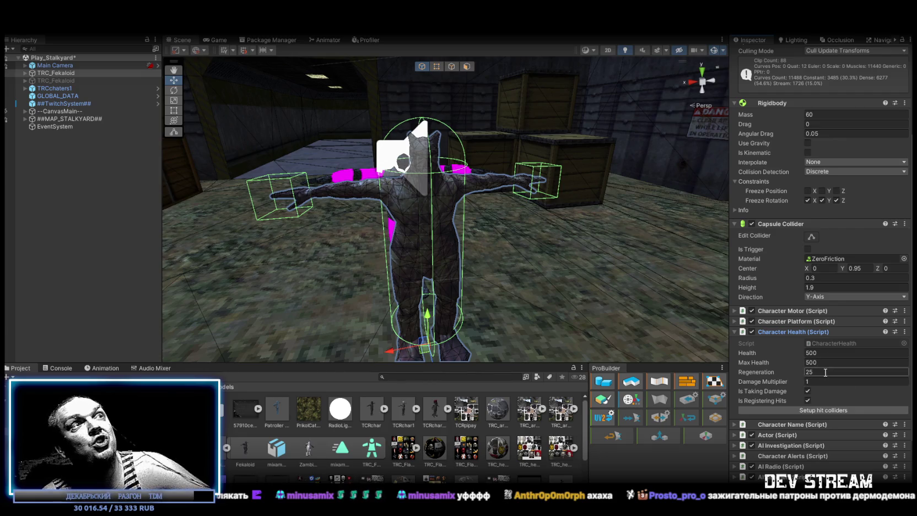
left_click(827, 363)
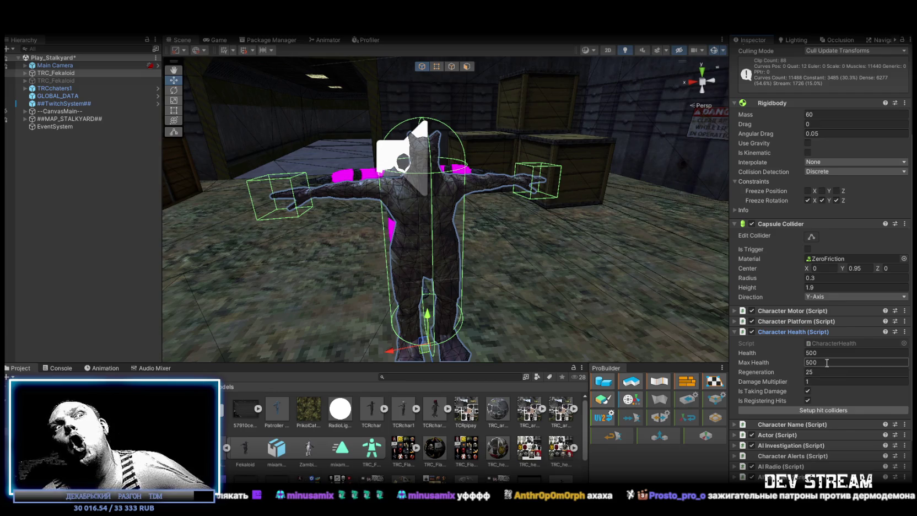
left_click(821, 372)
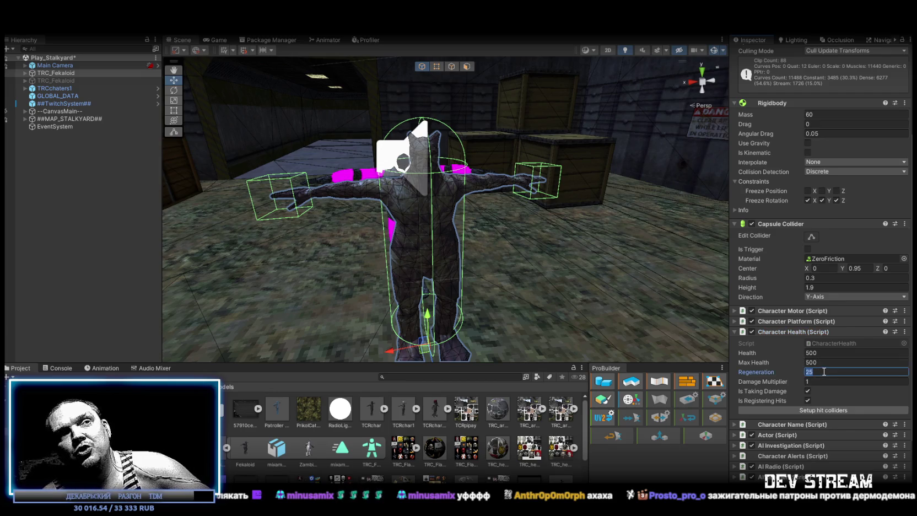
key("Return")
left_click_drag(665, 312, 554, 263)
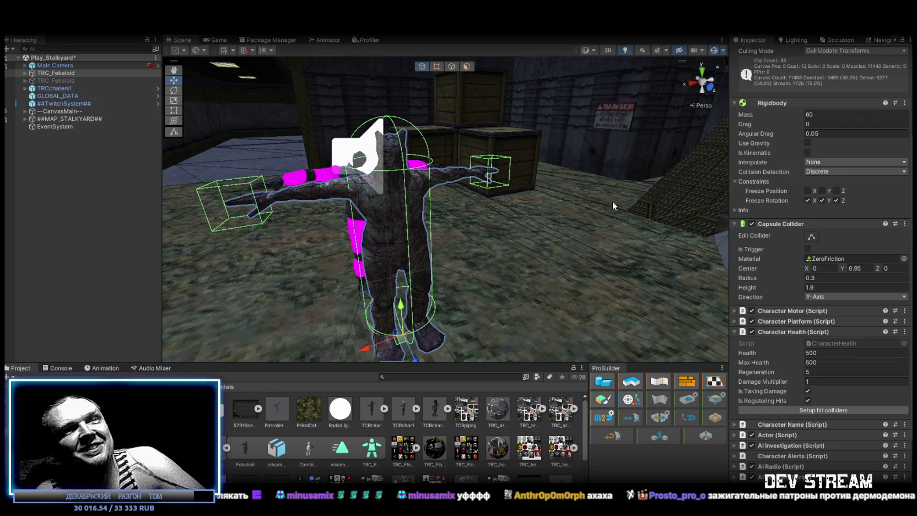
scroll(628, 204, "up", 4)
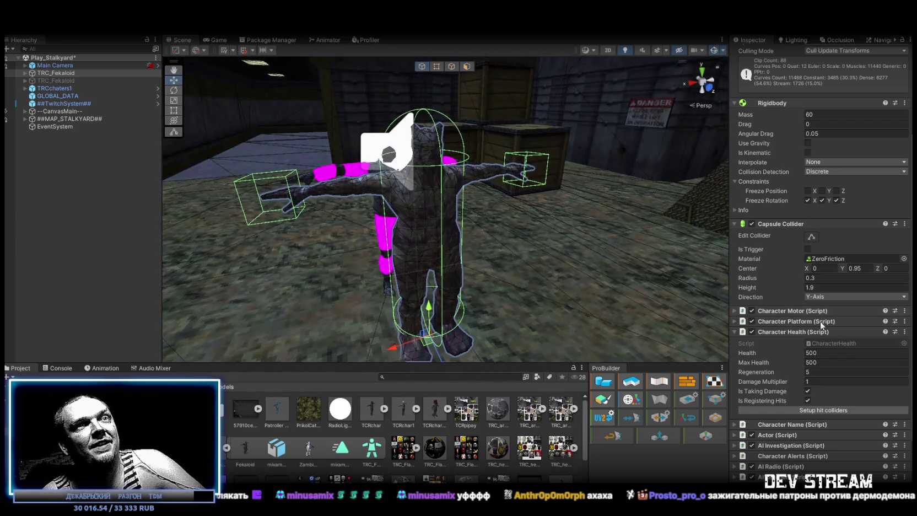
left_click(809, 373)
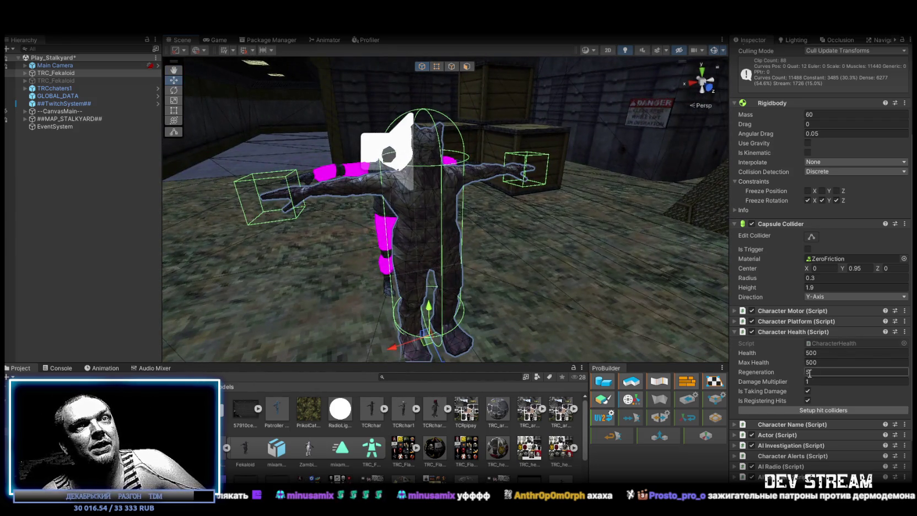
type("1")
- Change Character Health's Health and Max Health from 500 to 200
left_click(807, 353)
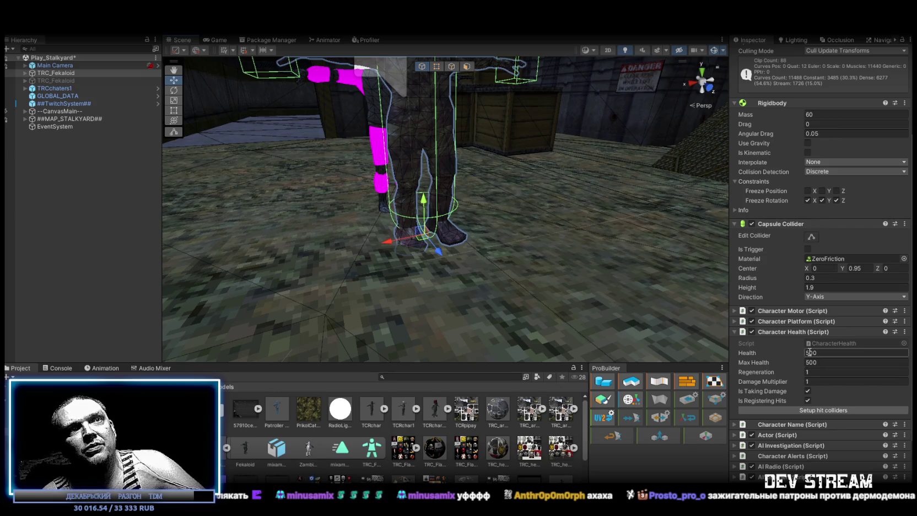
left_click(814, 352)
type("2")
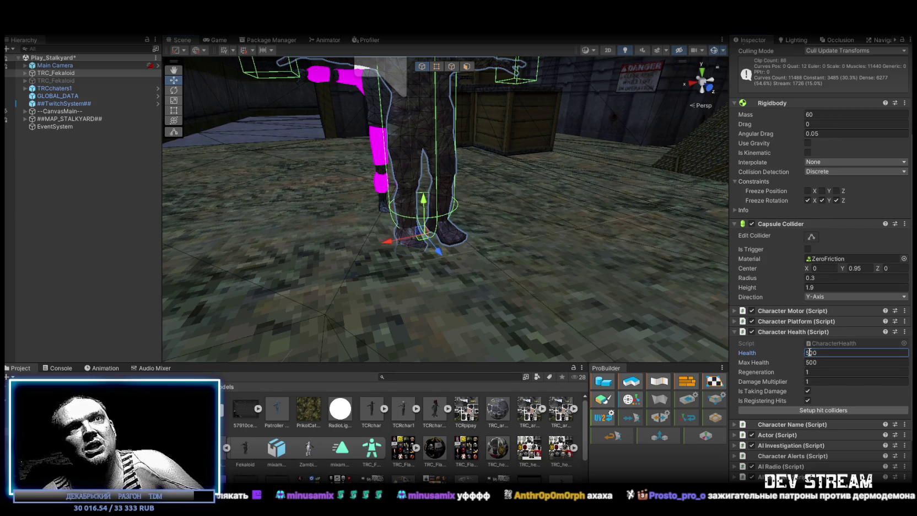
left_click(807, 363)
type("2")
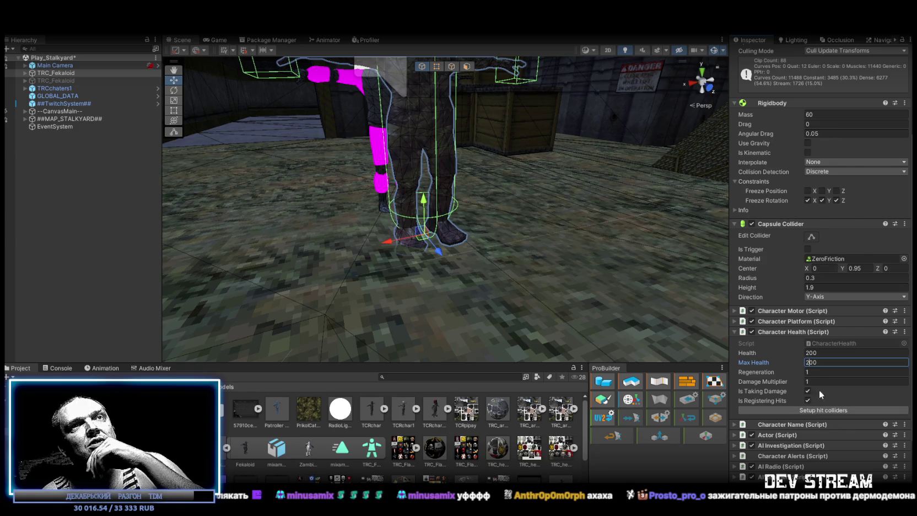
mouse_move(486, 163)
left_mouse_down()
mouse_move(511, 190)
mouse_move(511, 180)
mouse_move(505, 188)
left_mouse_up()
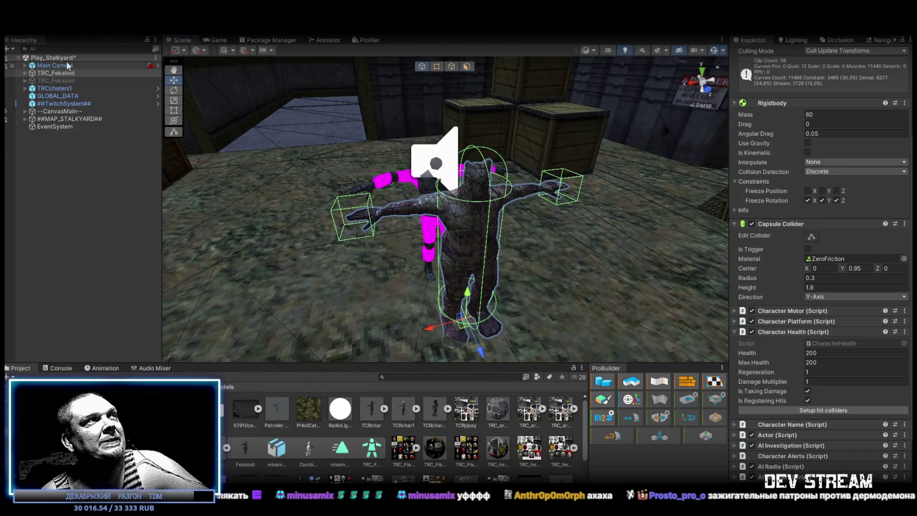
- Fold away the other components, set the Actor's Side to 666 and enable Is Aggressive
scroll(812, 210, "up", 4)
scroll(813, 209, "up", 1)
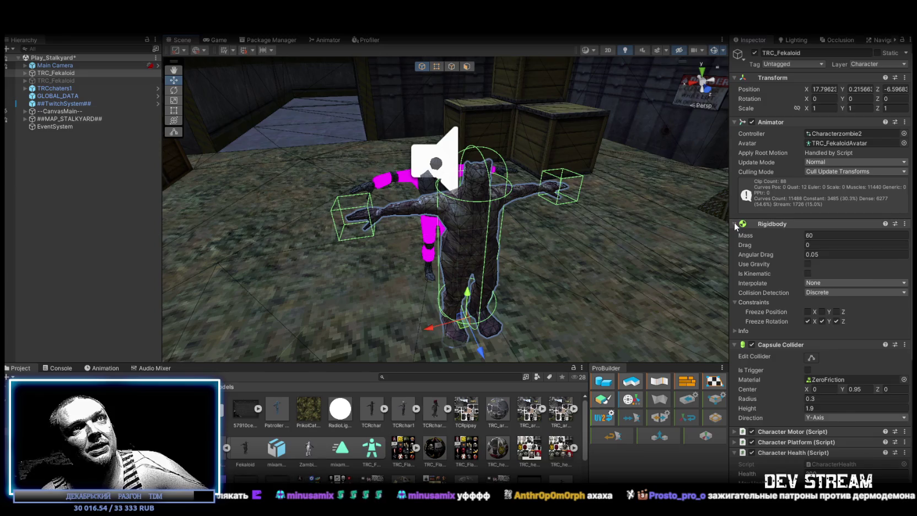
left_click(734, 222)
left_click(734, 122)
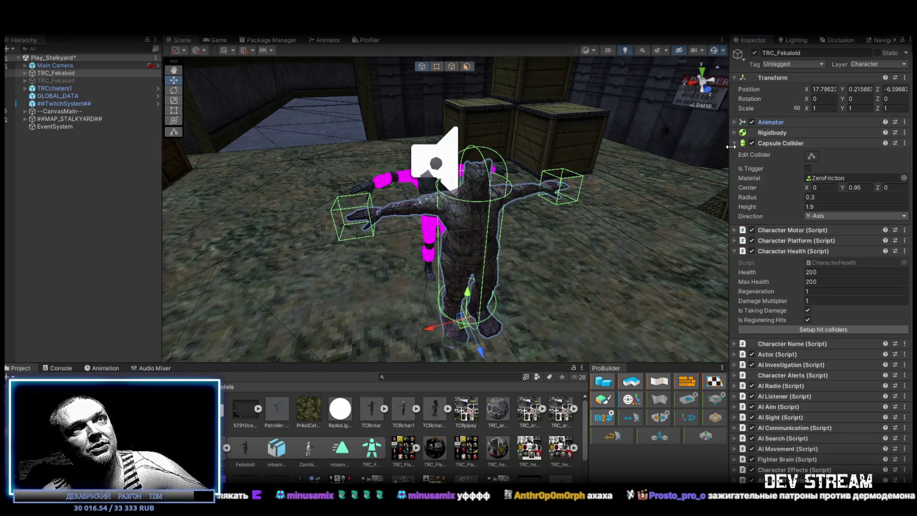
left_click(734, 143)
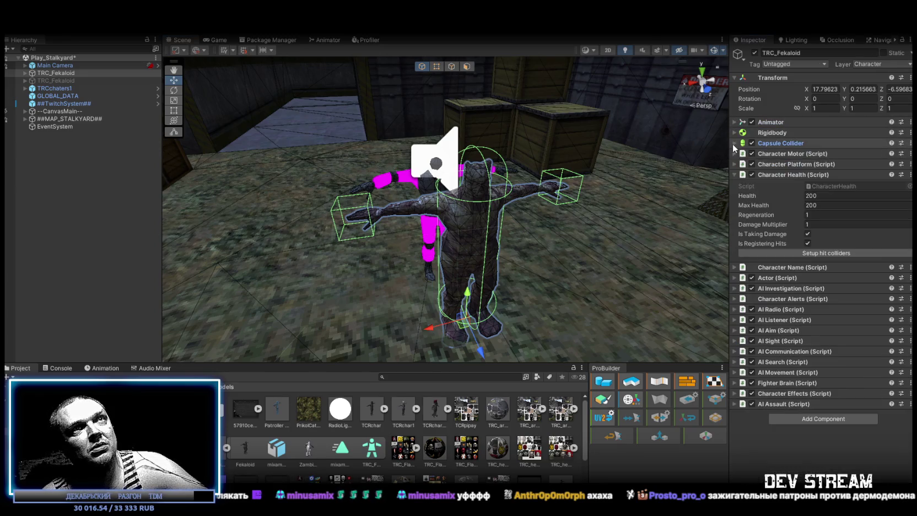
left_click(734, 175)
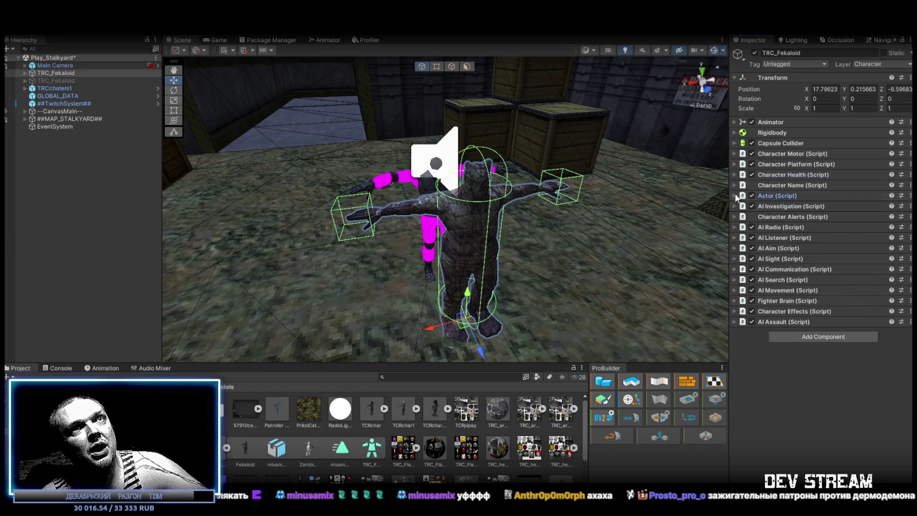
left_click(783, 195)
left_click(831, 216)
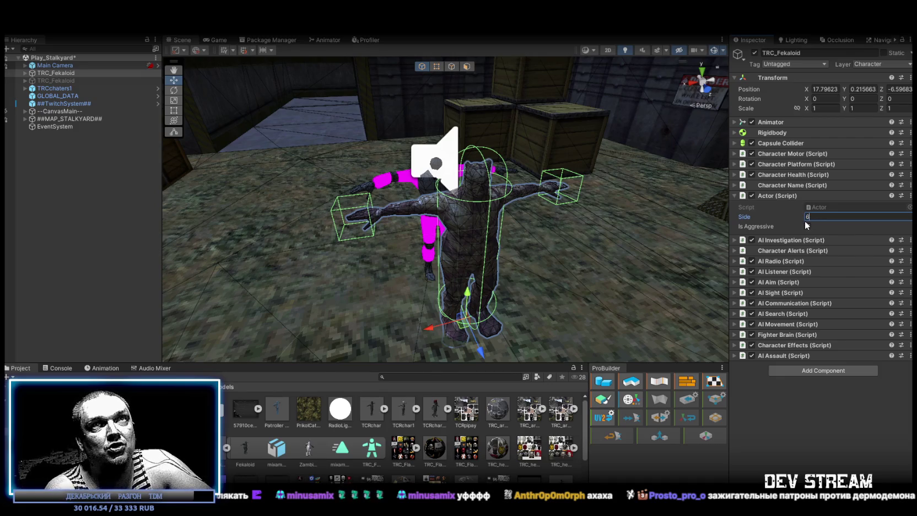
type("66")
left_click(808, 226)
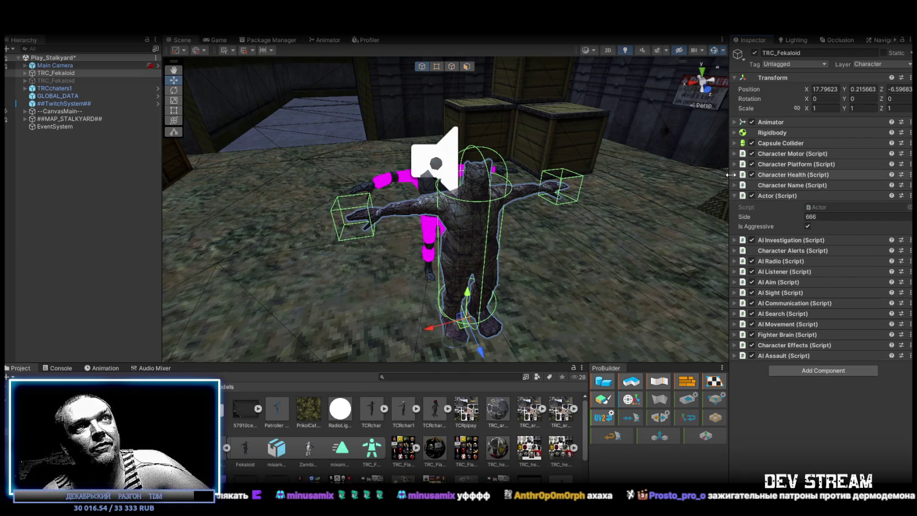
left_click(733, 175)
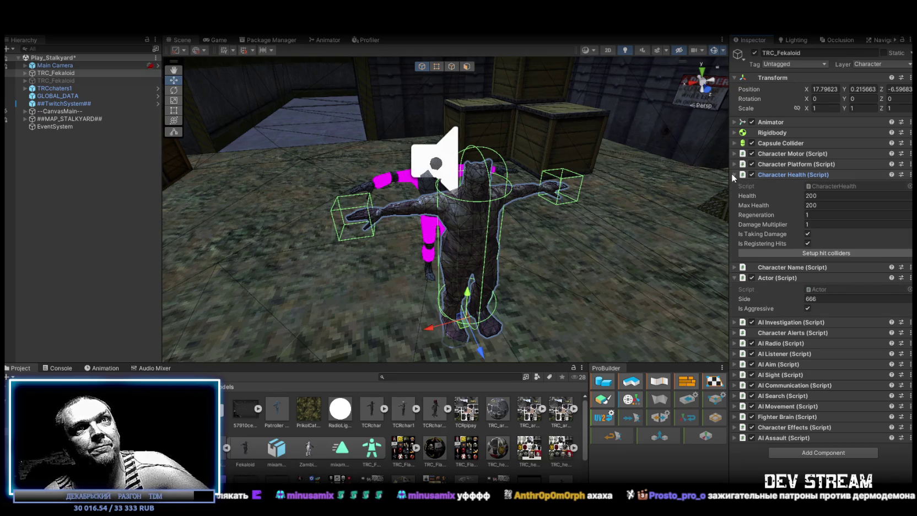
- Set every Character Alerts value on TRC_Fekaloid to 500
left_click(732, 175)
left_click(733, 250)
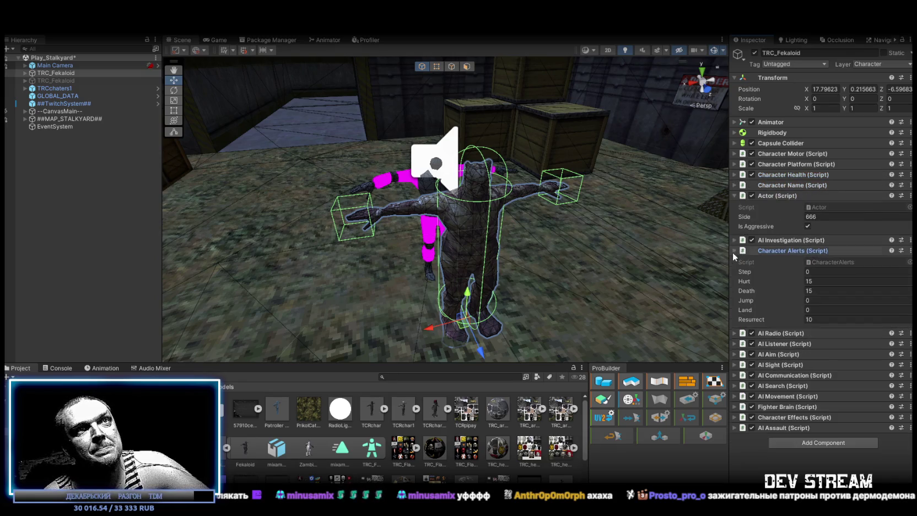
left_click(835, 272)
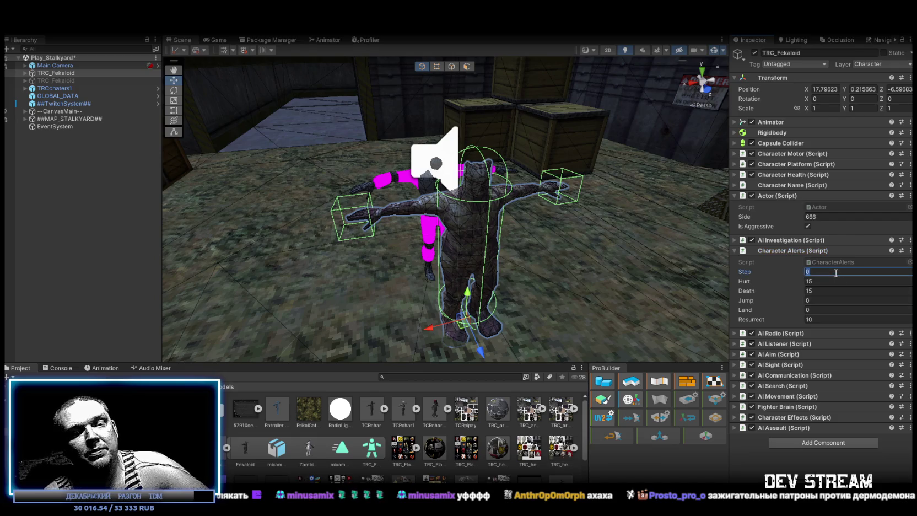
type("50")
key("Tab")
type("500")
key("Tab")
type("500")
key("Tab")
type("500")
key("Tab")
type("500")
key("Tab")
type("500")
left_click(745, 463)
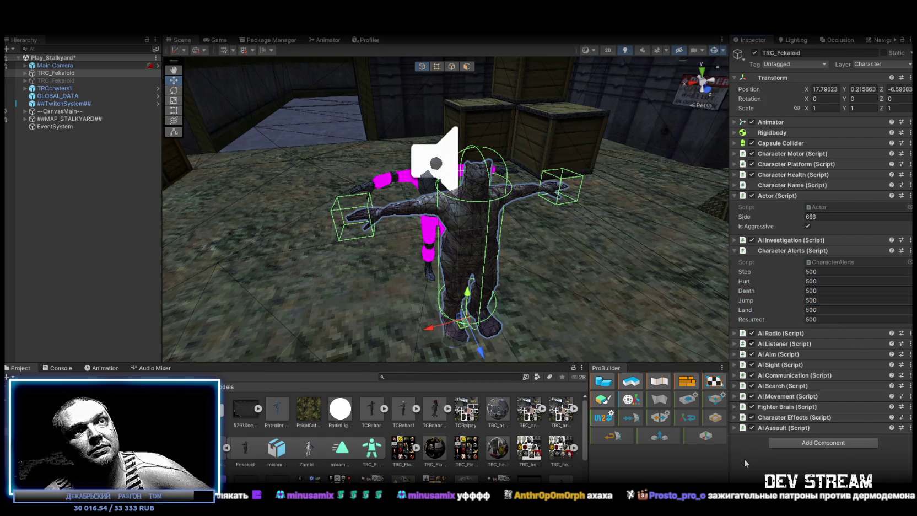
left_click(733, 251)
- Copy TRCchaters1's AI Investigation component values onto TRC_Fekaloid's AI Investigation
left_click(733, 240)
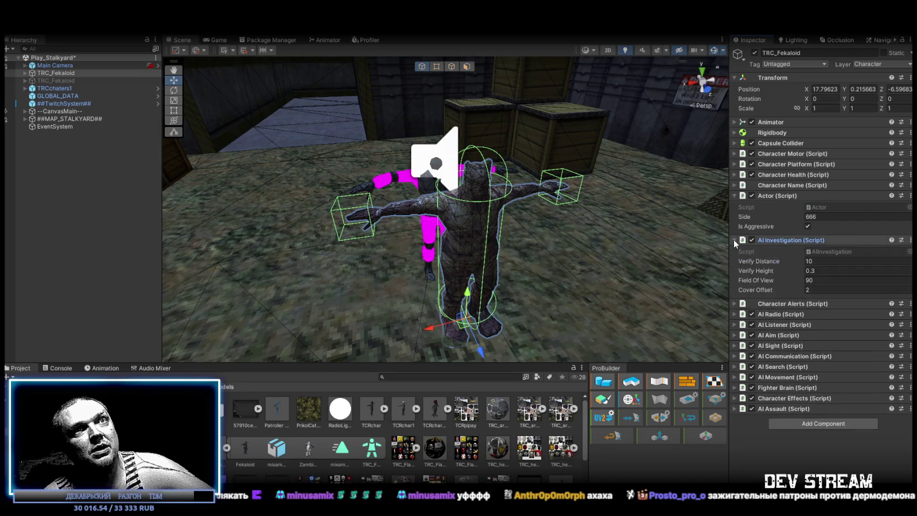
left_click(812, 261)
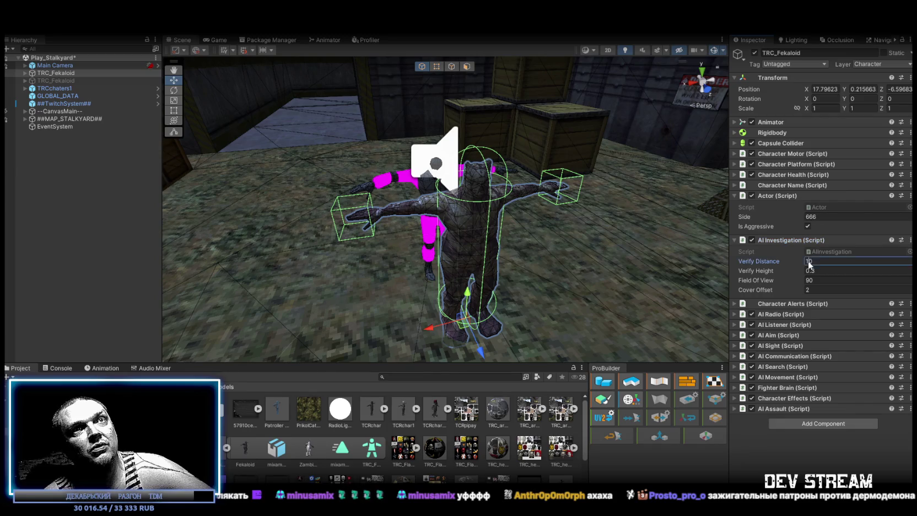
type("0")
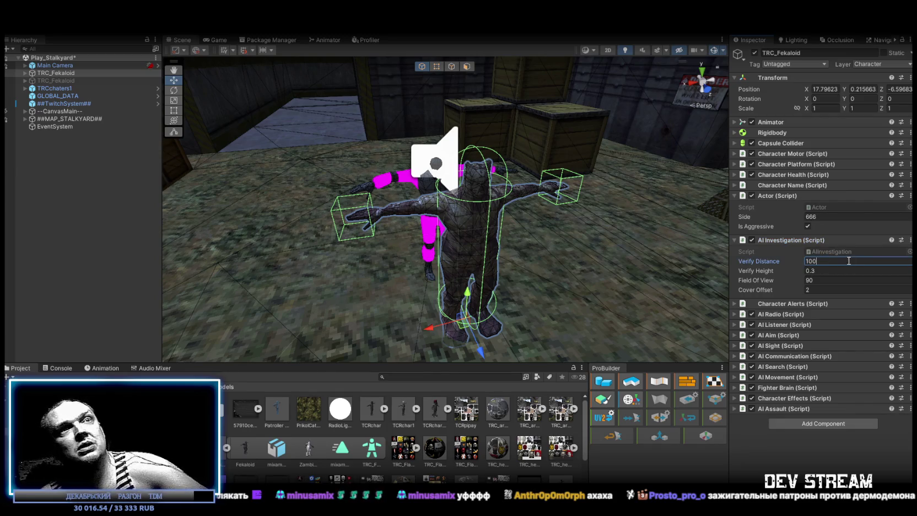
left_click(77, 87)
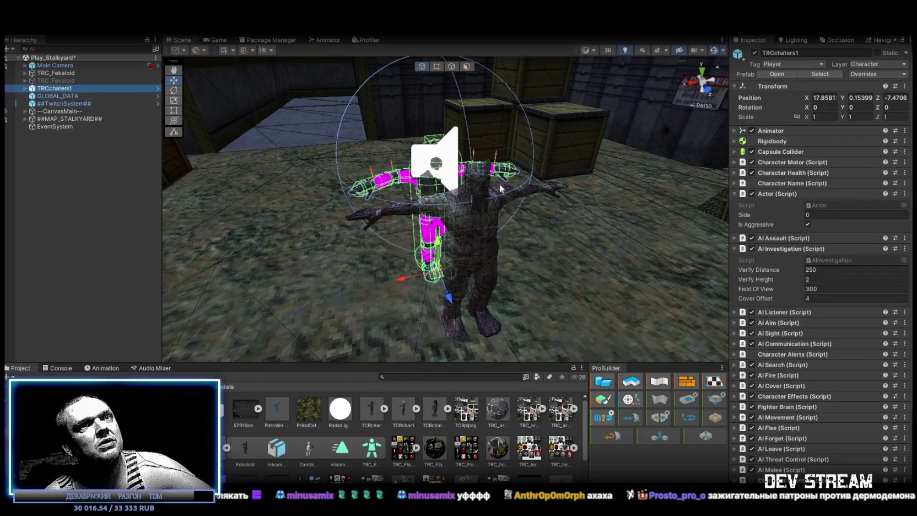
scroll(778, 406, "down", 2)
scroll(777, 406, "down", 2)
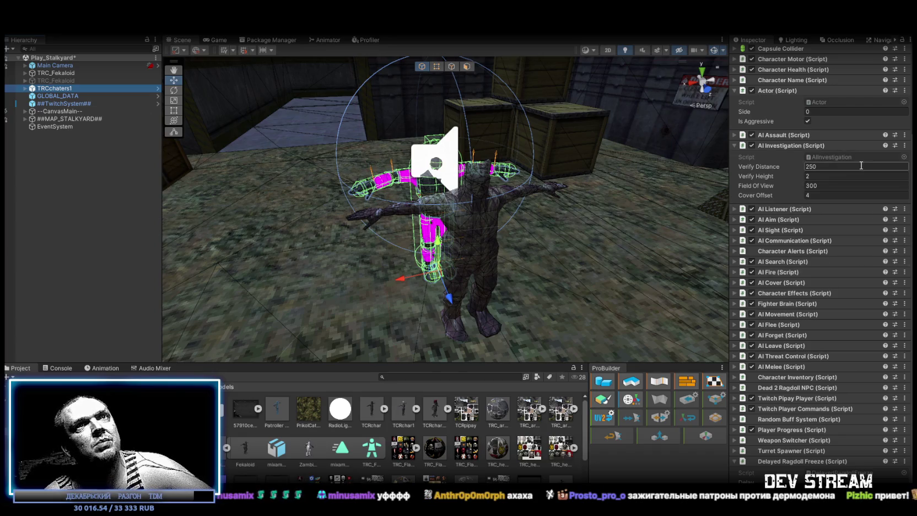
right_click(897, 147)
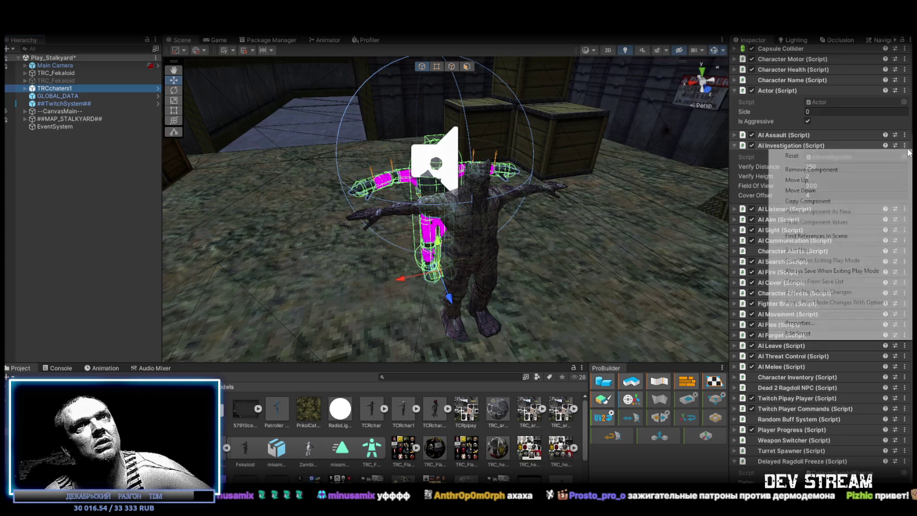
left_click(807, 201)
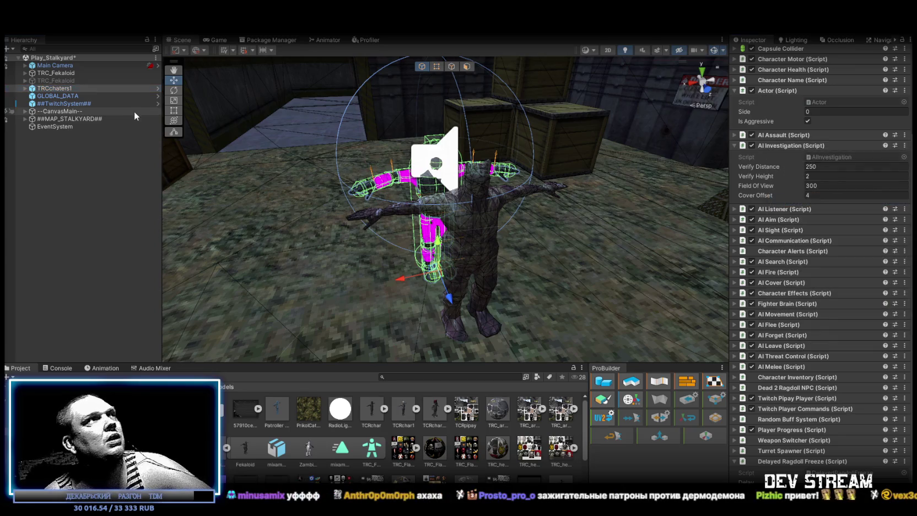
left_click(62, 74)
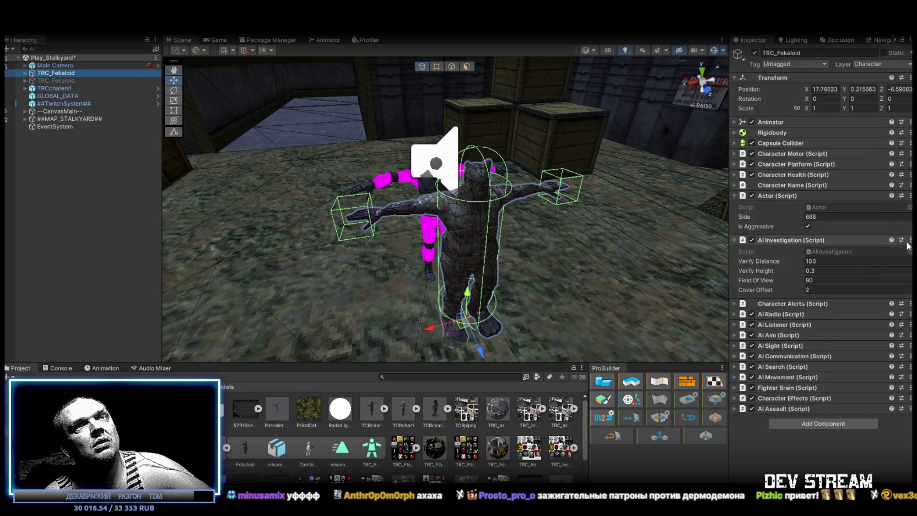
right_click(852, 239)
left_click(822, 318)
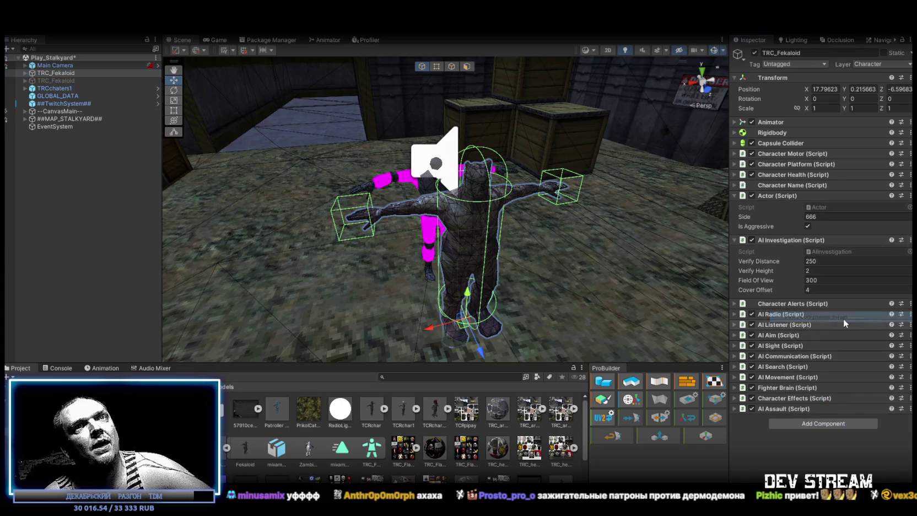
- Remove the AI Radio component and set AI Listener Hearing to 2
left_click(735, 315)
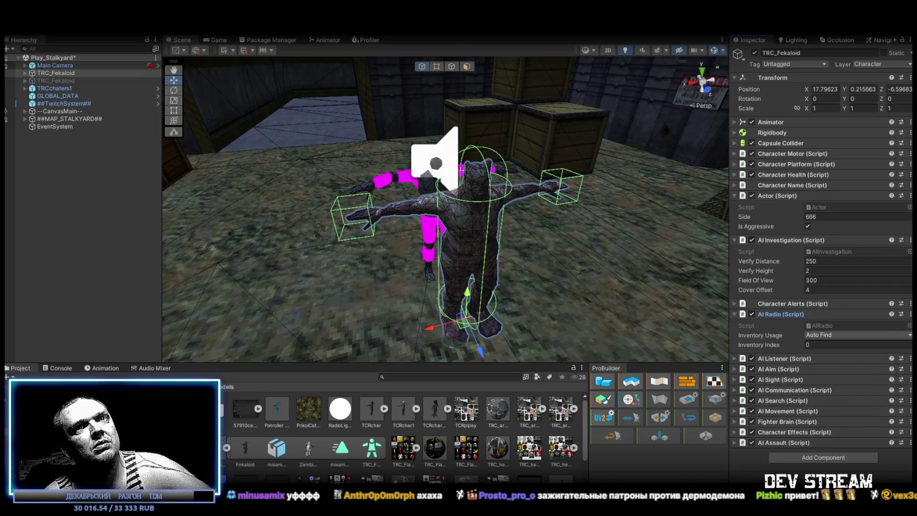
right_click(770, 315)
left_click(811, 338)
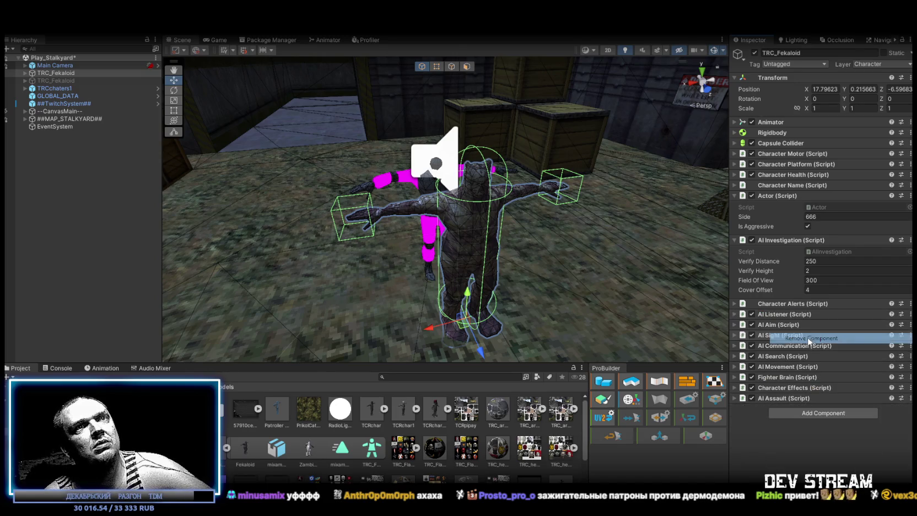
left_click(734, 314)
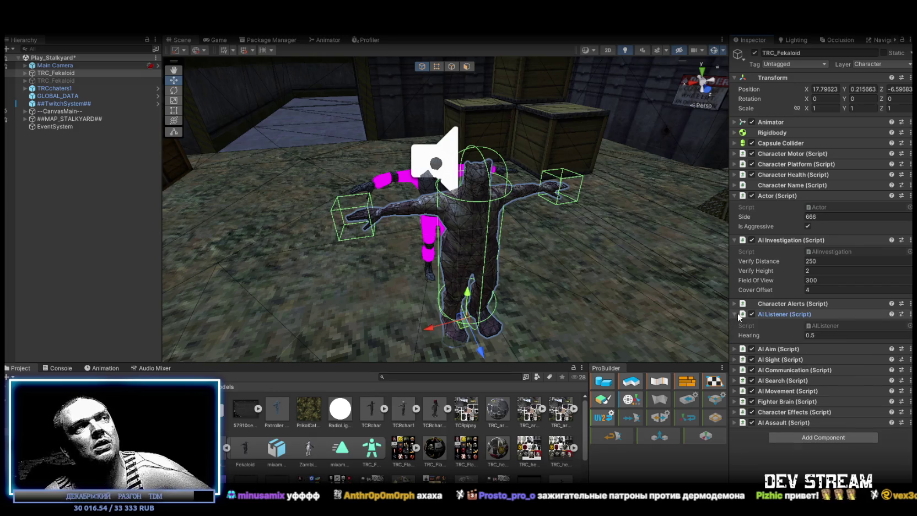
left_click(824, 335)
type("2")
key("Return")
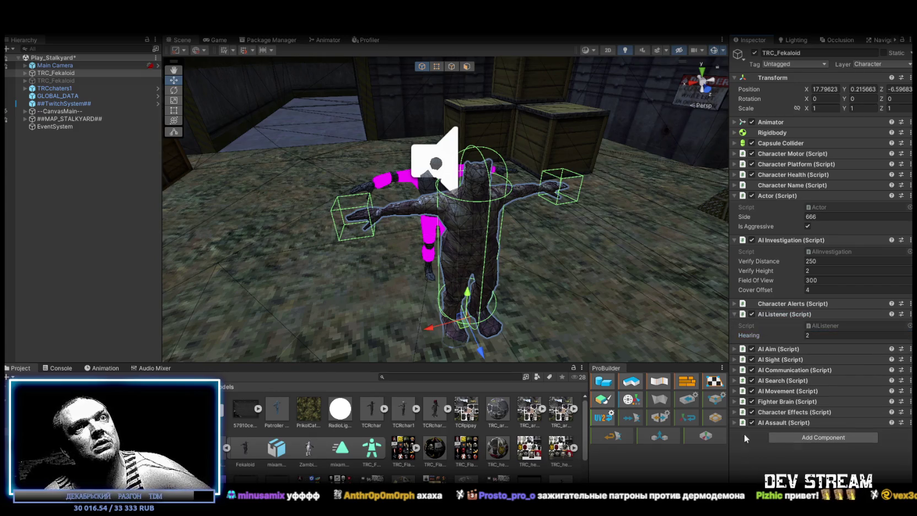
left_click(736, 314)
left_click(734, 324)
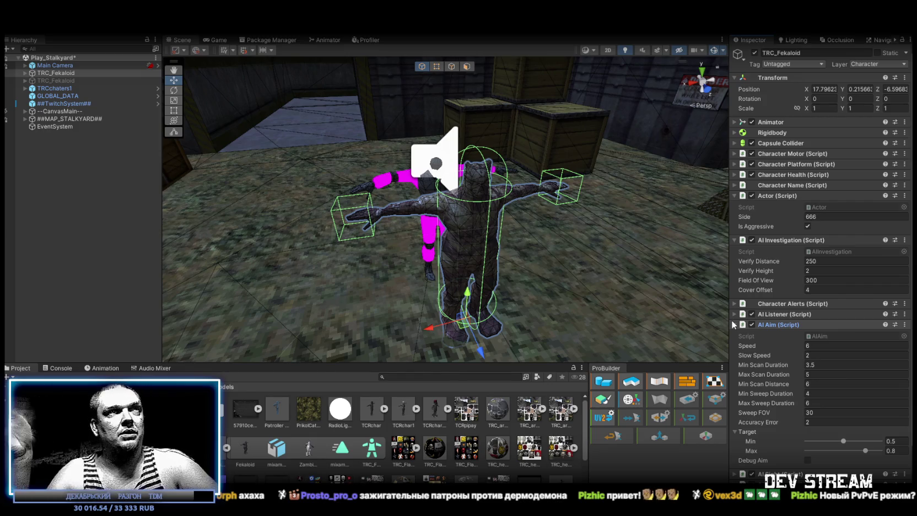
- Orbit around the Fekaloid to check its fist colliders, then expand Character Motor
mouse_move(513, 177)
left_mouse_down()
mouse_move(499, 174)
mouse_move(515, 175)
left_mouse_up()
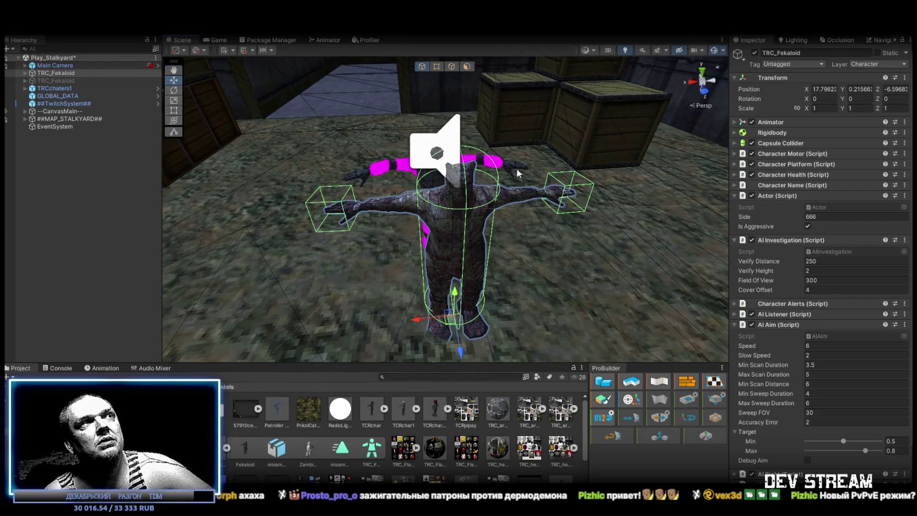
left_click_drag(585, 215, 548, 180)
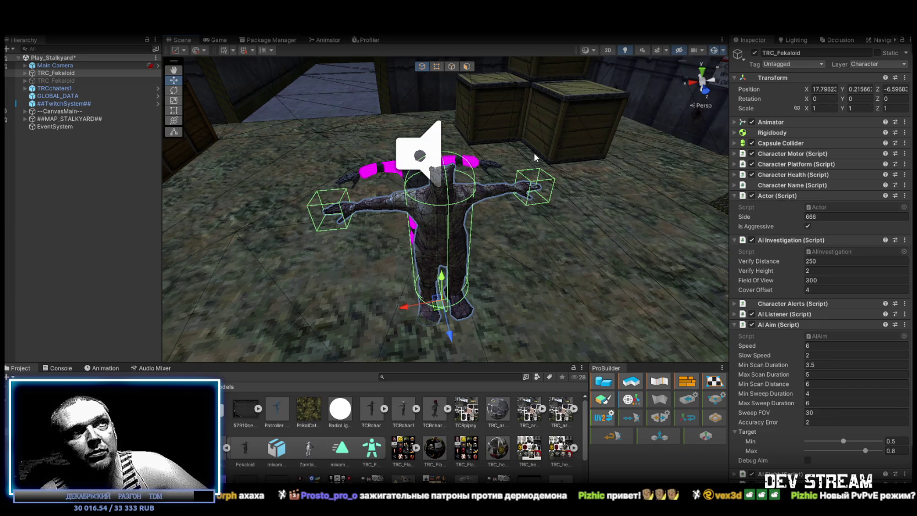
mouse_move(528, 140)
left_mouse_down()
mouse_move(511, 174)
mouse_move(456, 215)
mouse_move(500, 237)
mouse_move(478, 231)
left_mouse_up()
left_click_drag(556, 225, 454, 227)
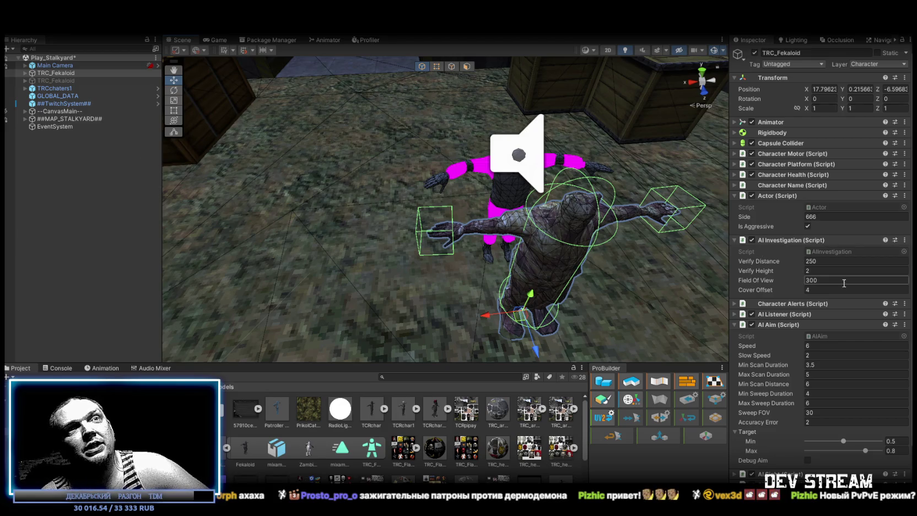
left_click(792, 154)
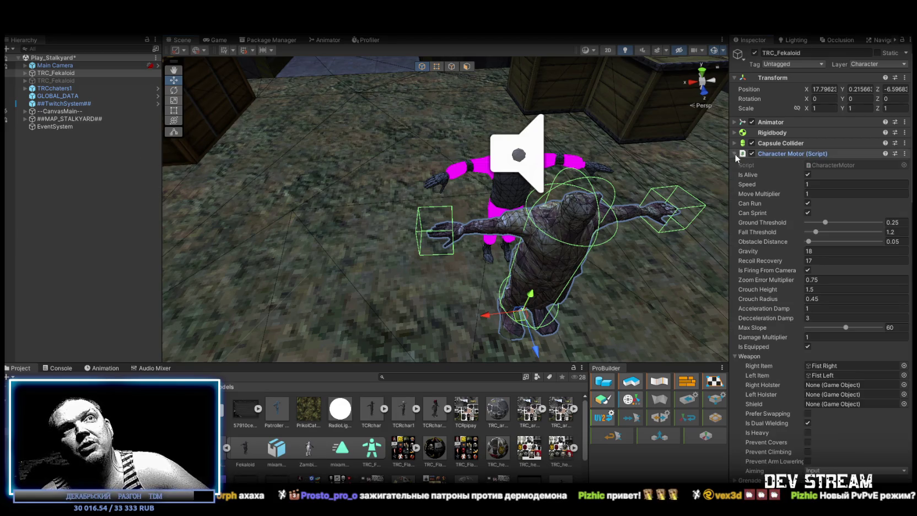
- Select both fist objects and resize their box collider to 0.25 × 0.3 × 0.2
left_click(835, 366)
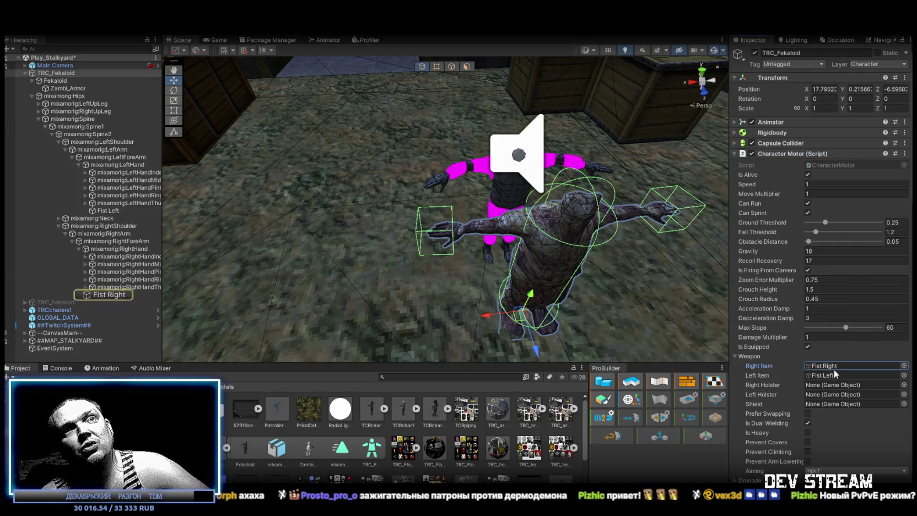
left_click(108, 211)
left_click(118, 296, "ctrl")
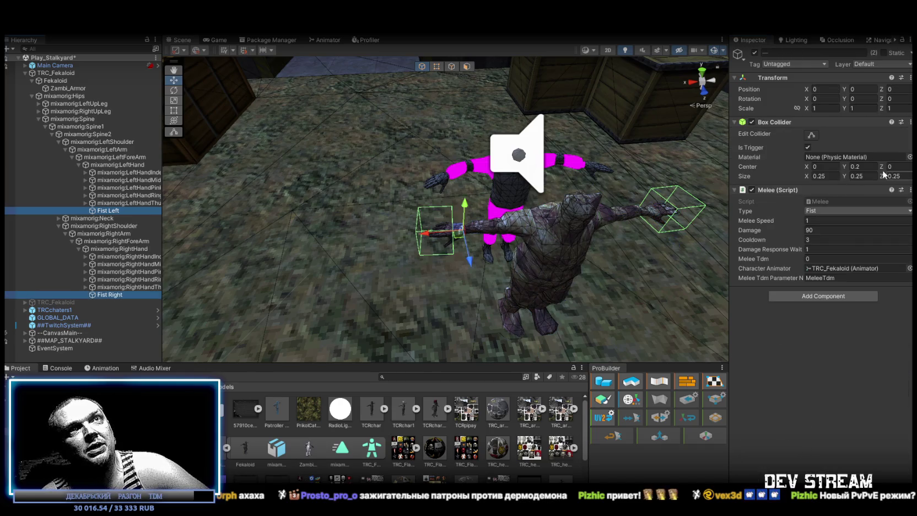
left_click(833, 176)
type("0.4")
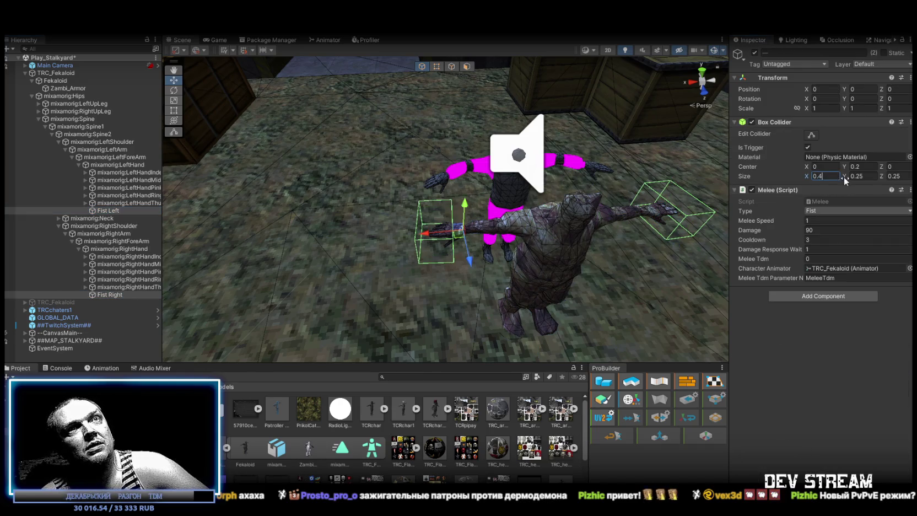
key("Escape")
left_click(895, 175)
type("0.4")
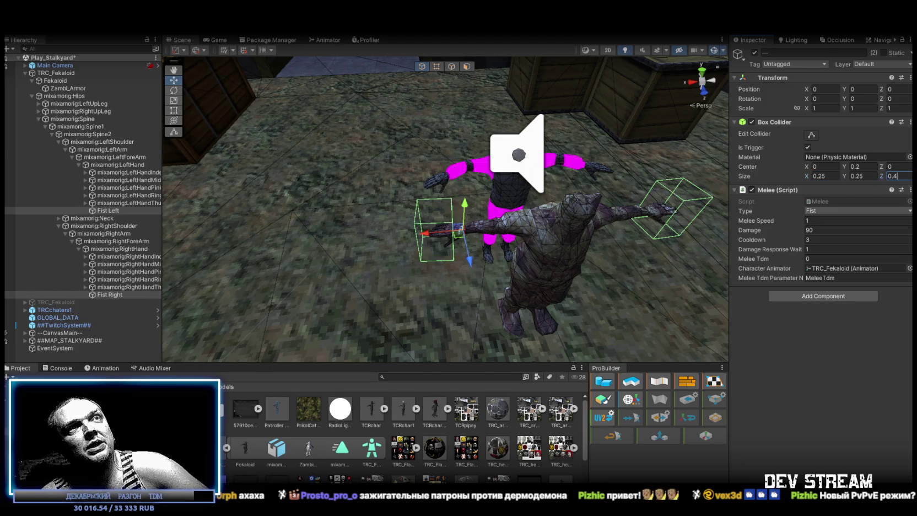
key("BackSpace")
type("2")
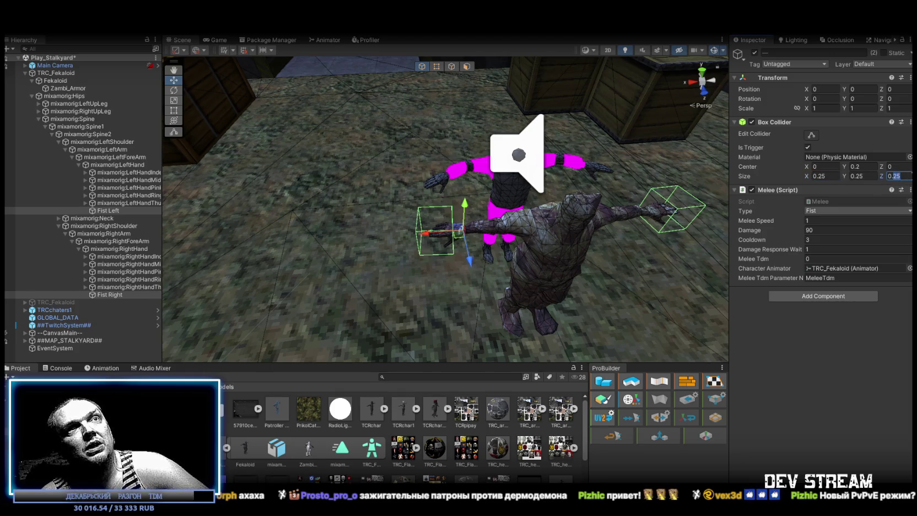
left_click(858, 175)
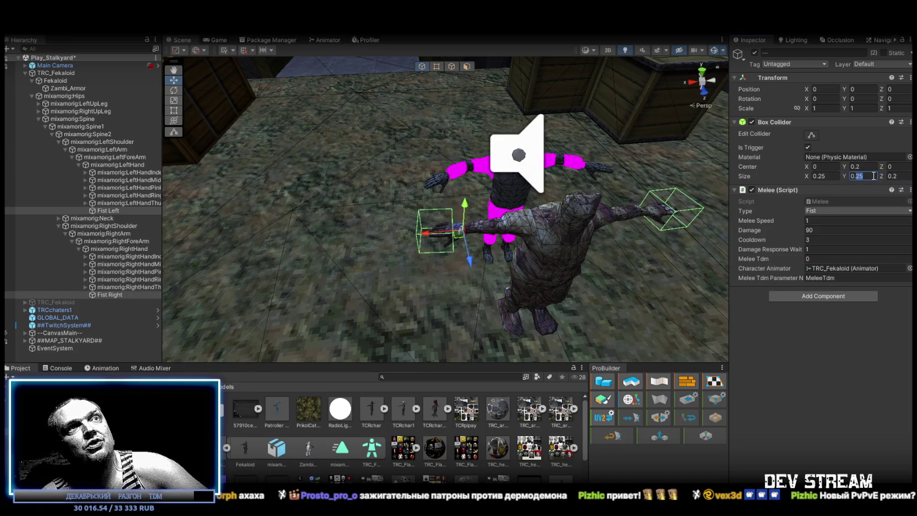
type("0.3")
key("Return")
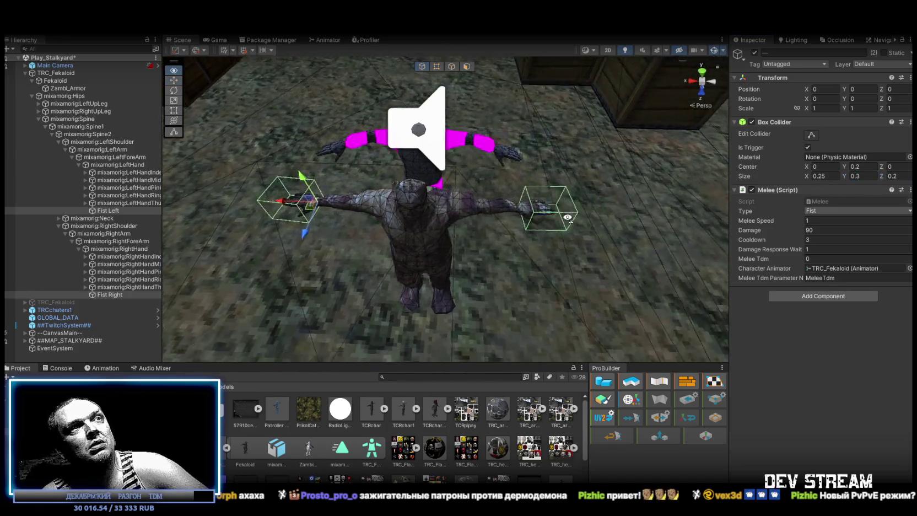
- Set the fist collider's Center Y to 0.15 and orbit in to check the colliders
left_click(858, 166)
type("0.15")
mouse_move(551, 264)
left_mouse_down()
mouse_move(583, 213)
mouse_move(555, 140)
left_mouse_up()
left_click_drag(601, 103, 622, 119)
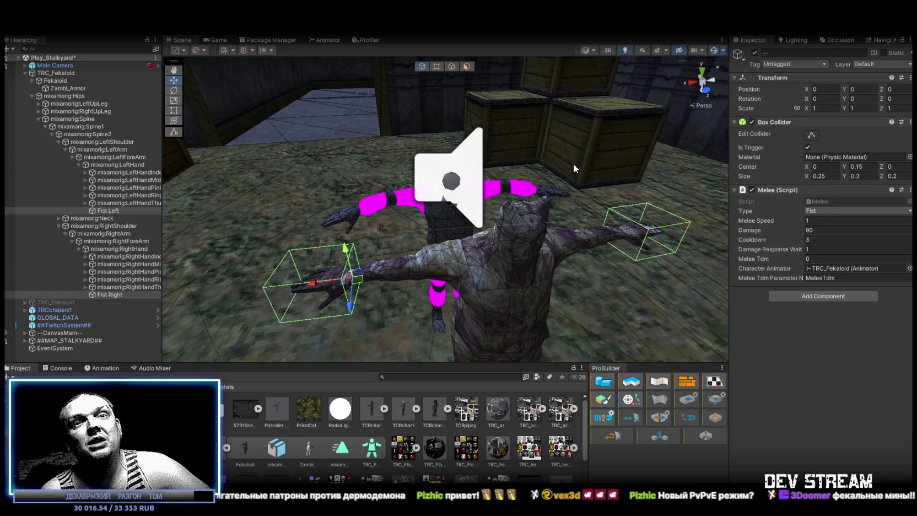
mouse_move(573, 163)
left_mouse_down()
mouse_move(589, 202)
mouse_move(587, 193)
left_mouse_up()
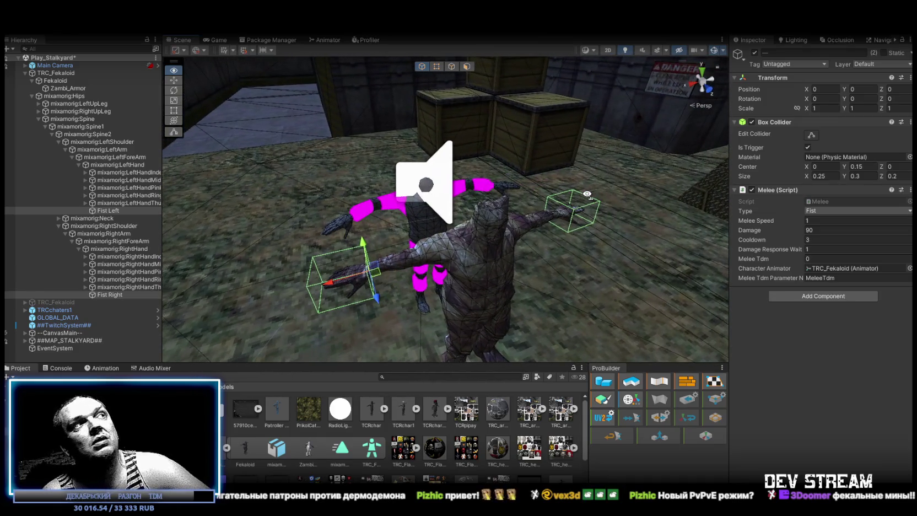
- Select the TRC_Fekaloid root, collapse its hierarchy branch and frame the character
left_click(51, 81)
left_click(54, 72)
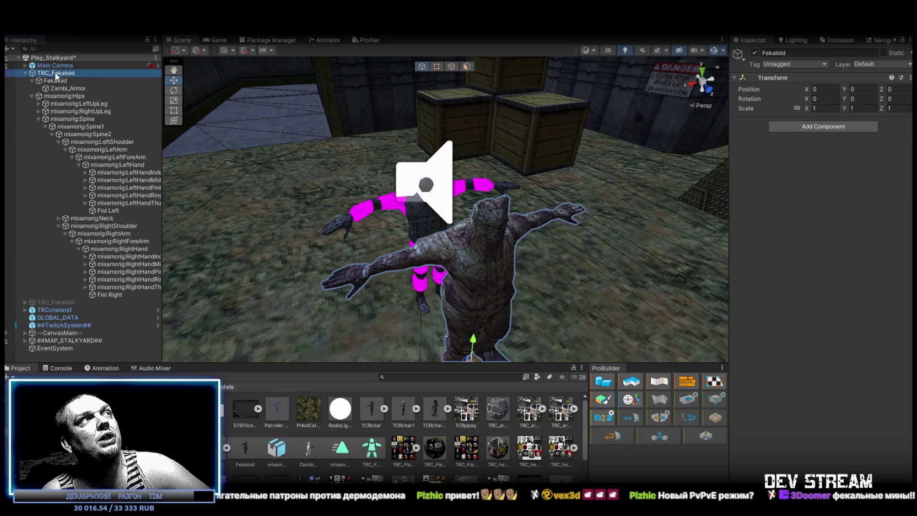
left_click(24, 73)
scroll(829, 370, "down", 5)
scroll(829, 370, "down", 15)
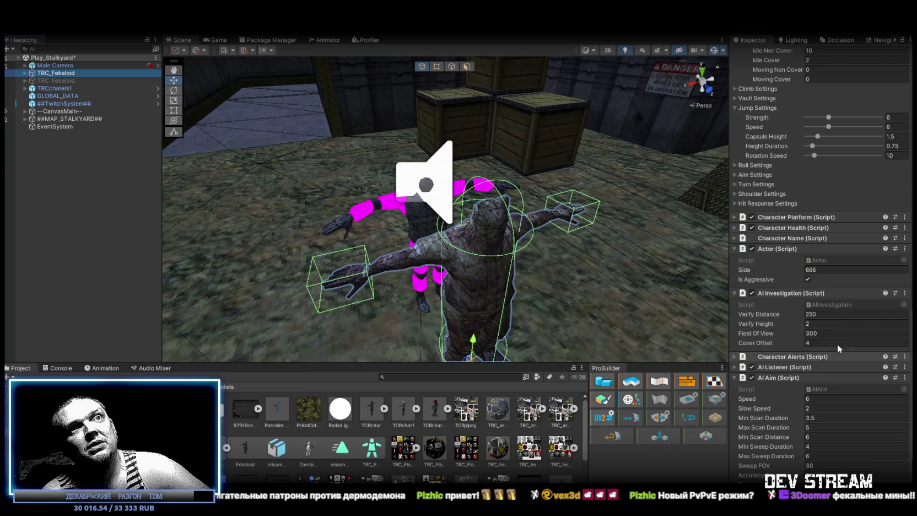
left_click_drag(529, 243, 527, 269, "alt")
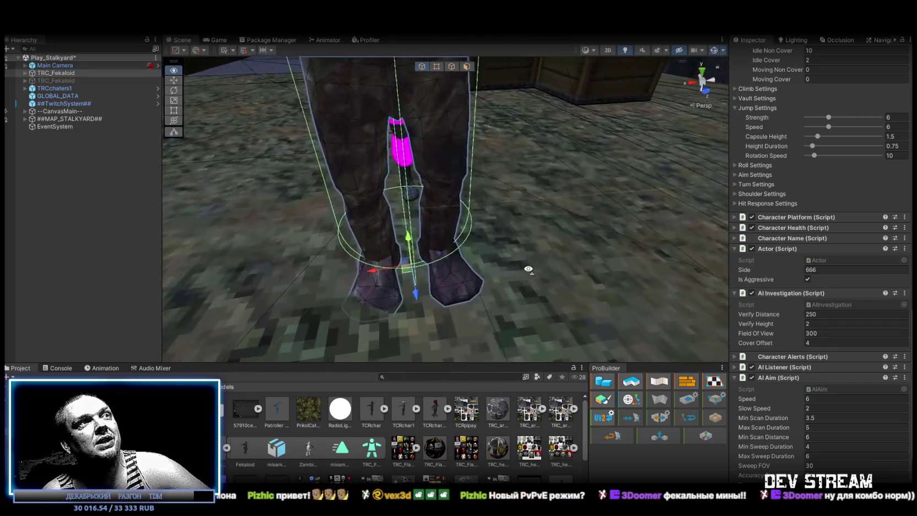
key("f")
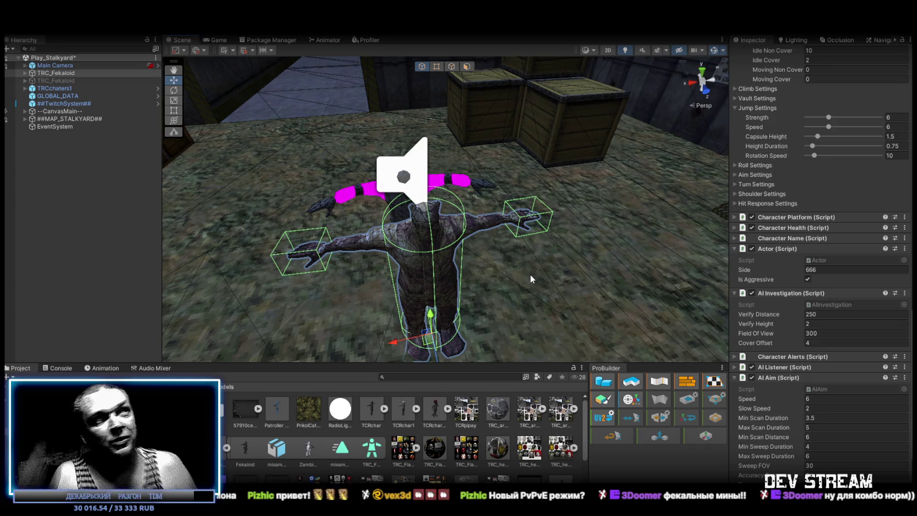
mouse_move(509, 202)
left_mouse_down()
mouse_move(490, 168)
mouse_move(484, 210)
left_mouse_up()
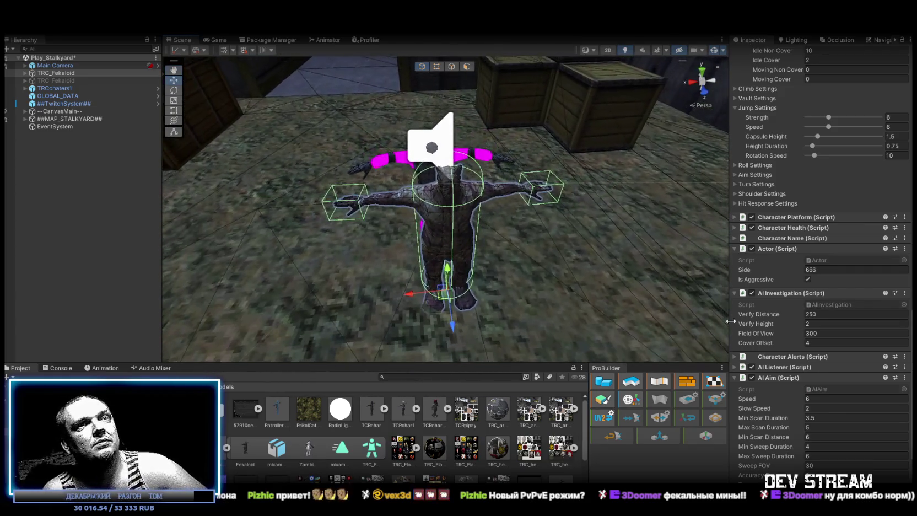
scroll(781, 309, "up", 5)
scroll(780, 310, "up", 10)
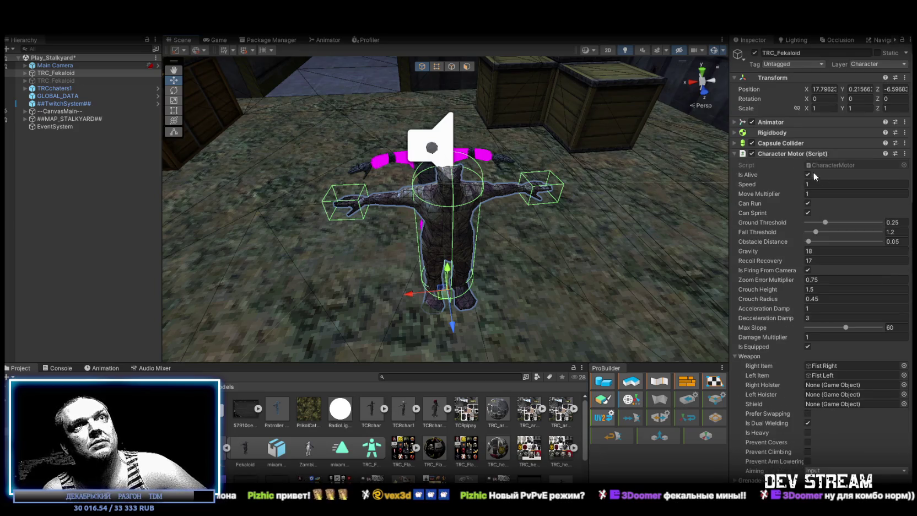
- Collapse the Character Motor, Actor, AI Investigation and AI Aim components
left_click(737, 154)
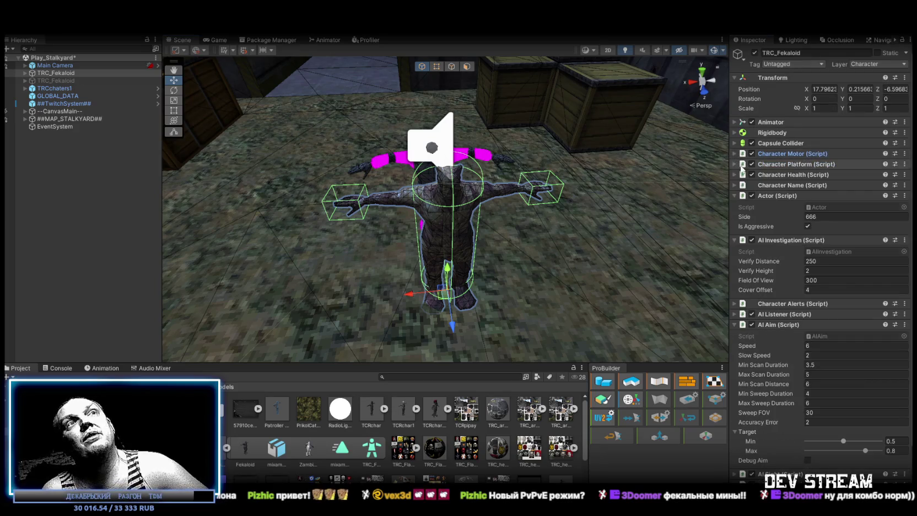
left_click(734, 202)
left_click(735, 205)
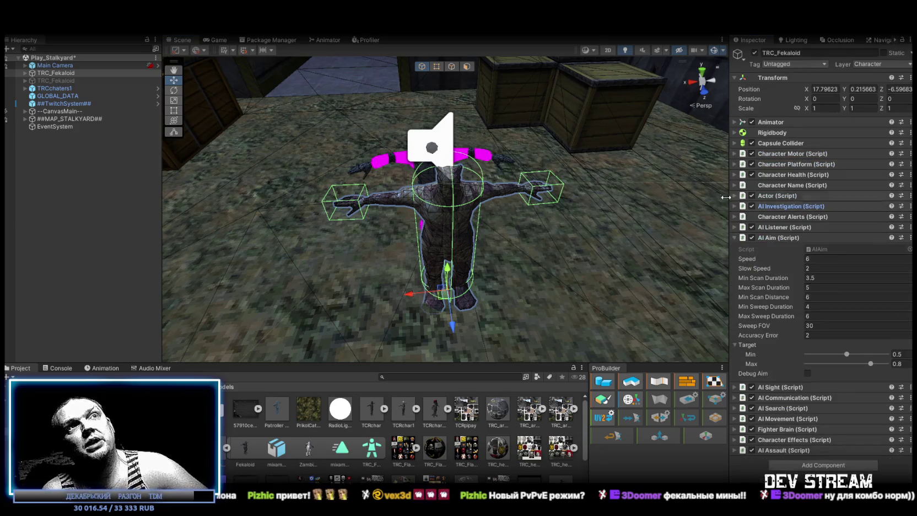
left_click(734, 237)
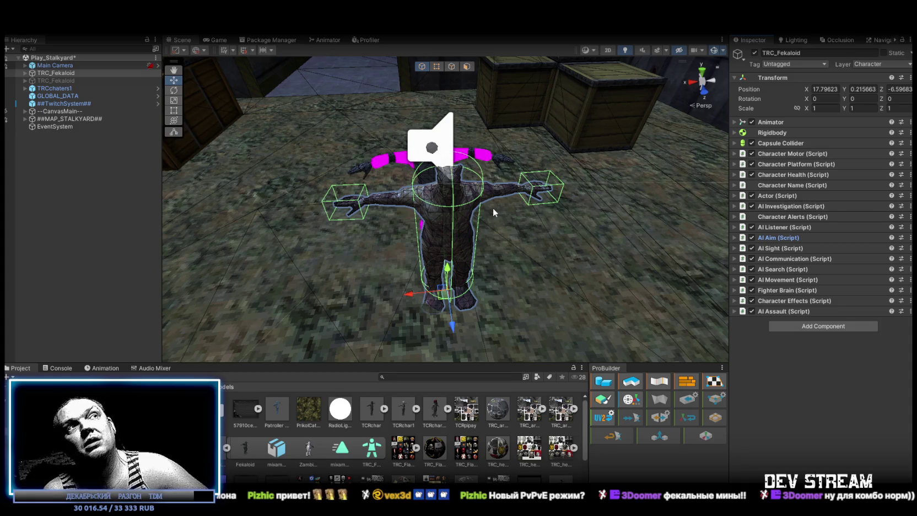
mouse_move(513, 212)
left_mouse_down()
mouse_move(600, 220)
mouse_move(540, 197)
mouse_move(548, 211)
mouse_move(524, 179)
left_mouse_up()
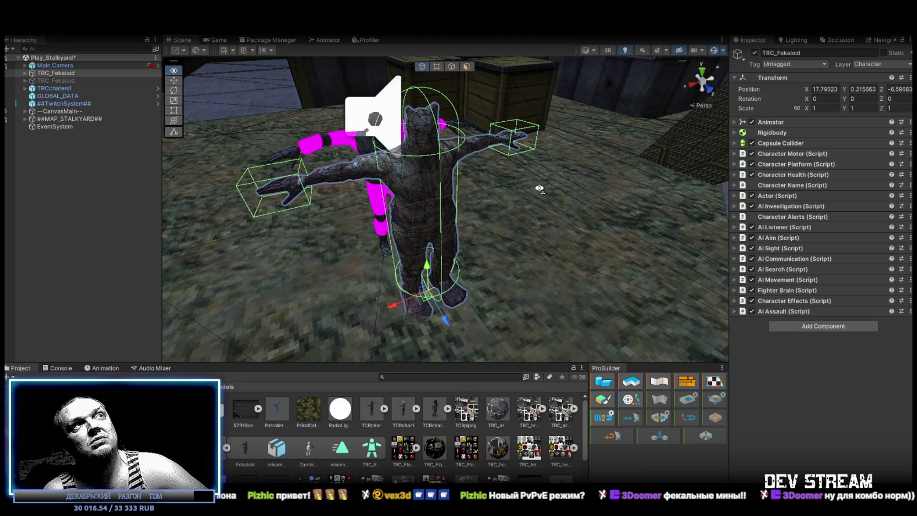
scroll(508, 169, "up", 2)
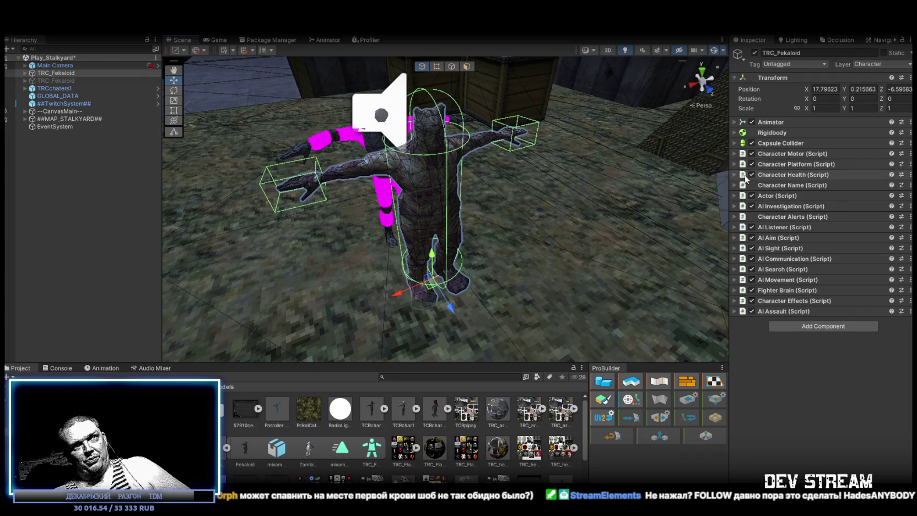
- Set Character Health to Regeneration 0, Health 250 and Max Health 250, then fold it closed
left_click(771, 174)
left_click(824, 215)
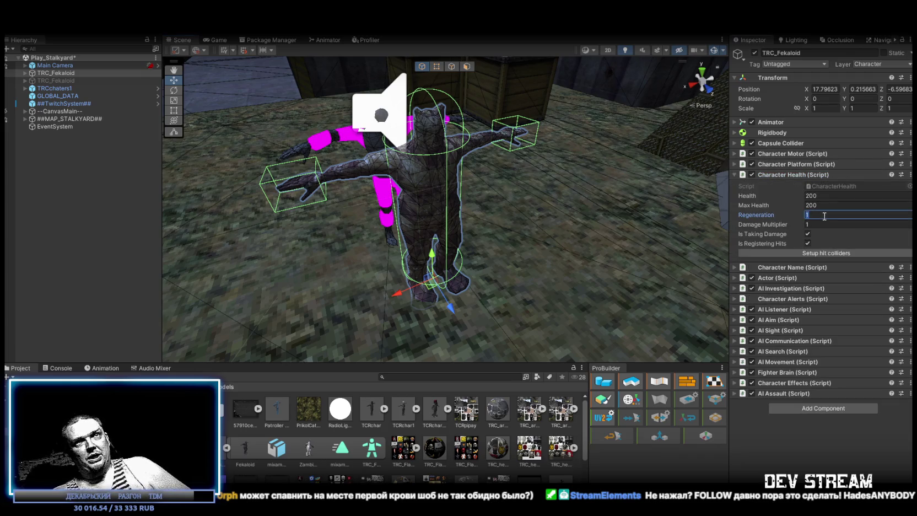
type("0")
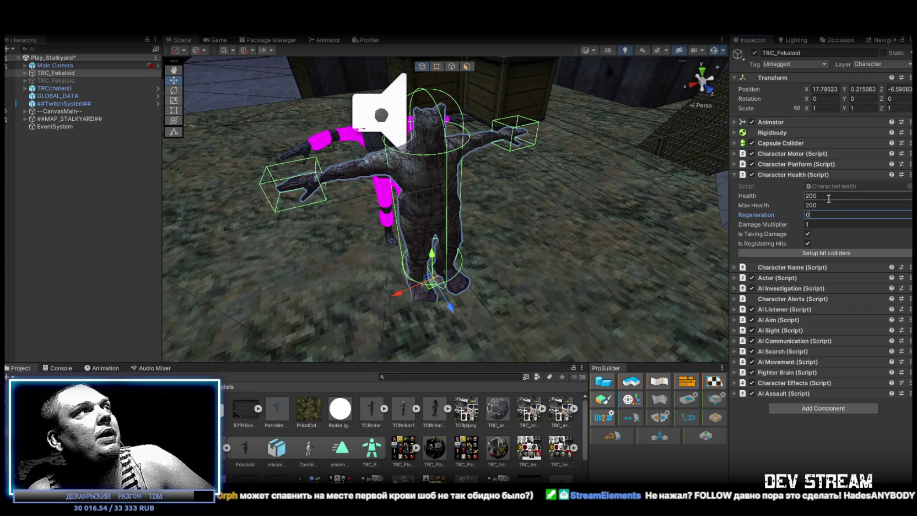
left_click(813, 195)
type("250")
left_click(811, 205)
type("250")
left_click(770, 427)
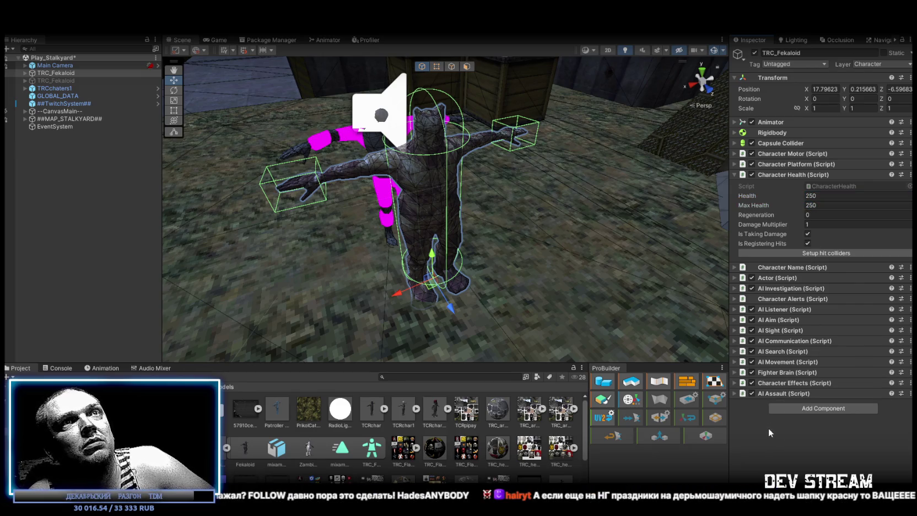
left_click(734, 174)
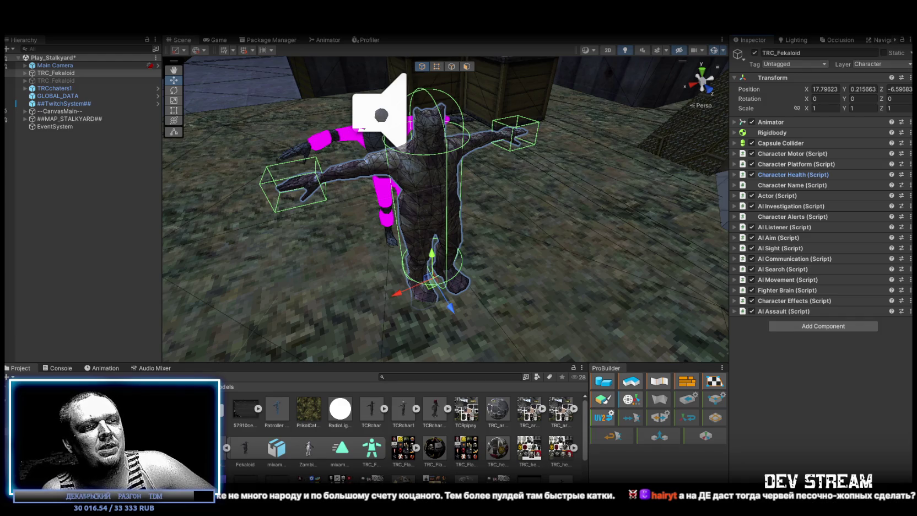
- Select the TurretB gun turret in the map and frame it in the view
mouse_move(470, 280)
left_mouse_down()
mouse_move(641, 178)
mouse_move(731, 170)
mouse_move(450, 232)
mouse_move(375, 211)
mouse_move(371, 197)
left_mouse_up()
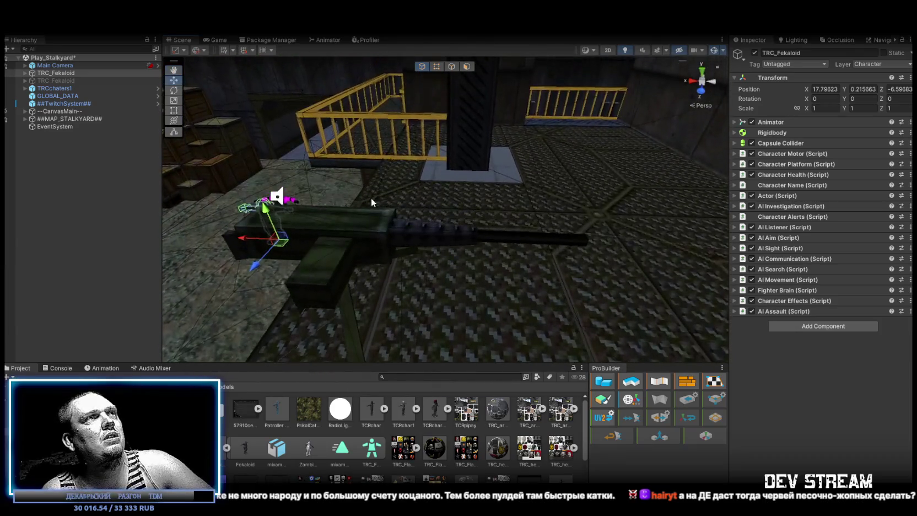
left_click(371, 197)
key("f")
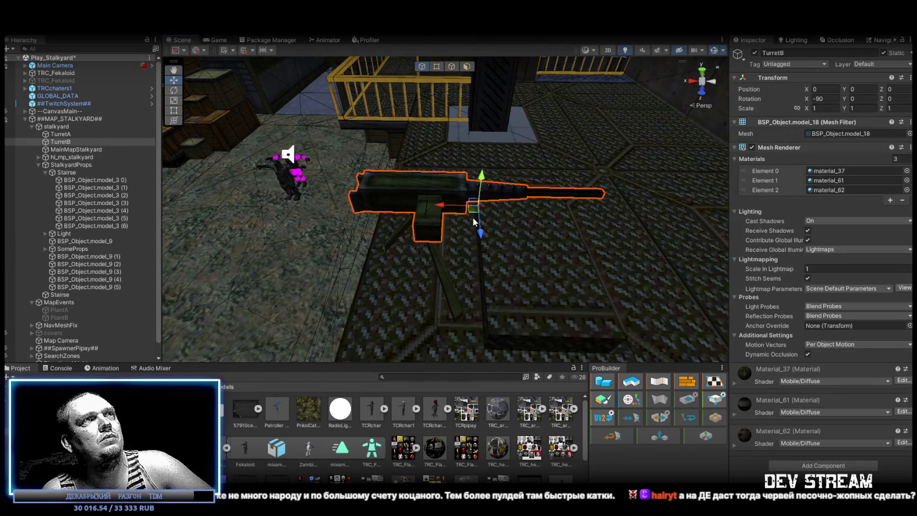
mouse_move(466, 231)
left_mouse_down()
mouse_move(594, 235)
mouse_move(578, 234)
left_mouse_up()
- Try tilting TurretB about 60 degrees, undo it, and save the Play_Stalkyard scene
key("e")
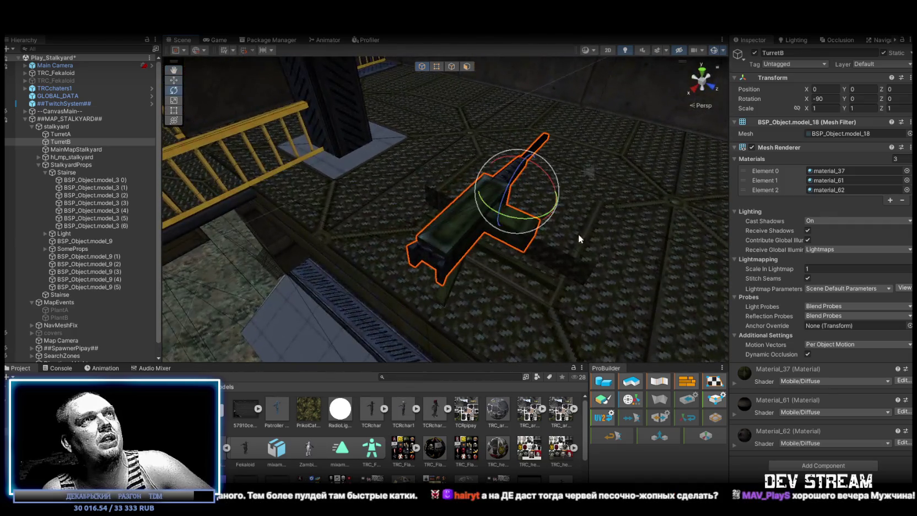
mouse_move(473, 231)
left_mouse_down()
mouse_move(432, 239)
mouse_move(589, 193)
left_mouse_up()
key("ctrl+z")
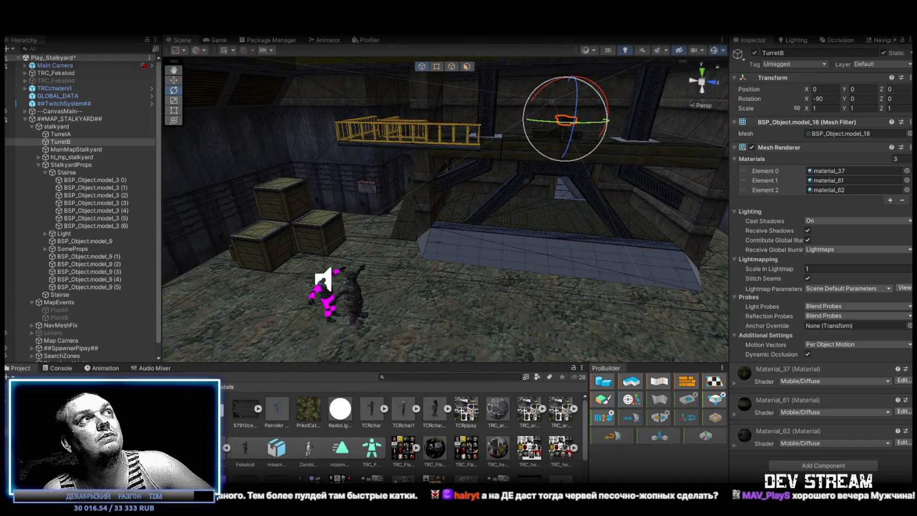
key("ctrl+s")
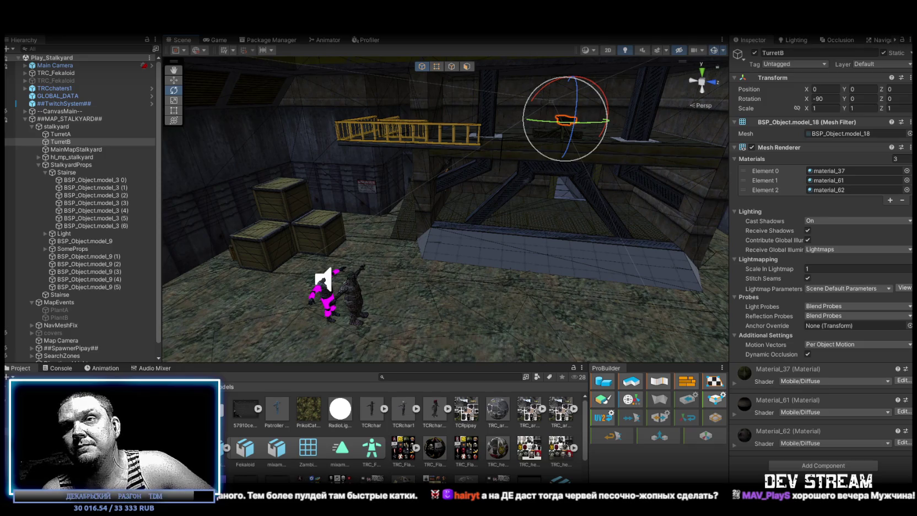